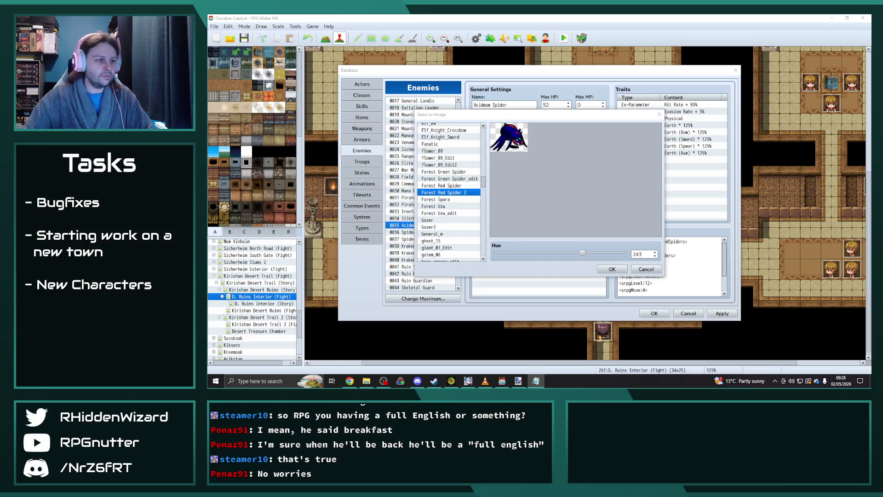
- Inspect Spider Dreadguard's battler image and keep its spider graphic unchanged
{"action": "left_click", "coordinate": [600, 269]}
{"action": "left_click", "coordinate": [400, 232]}
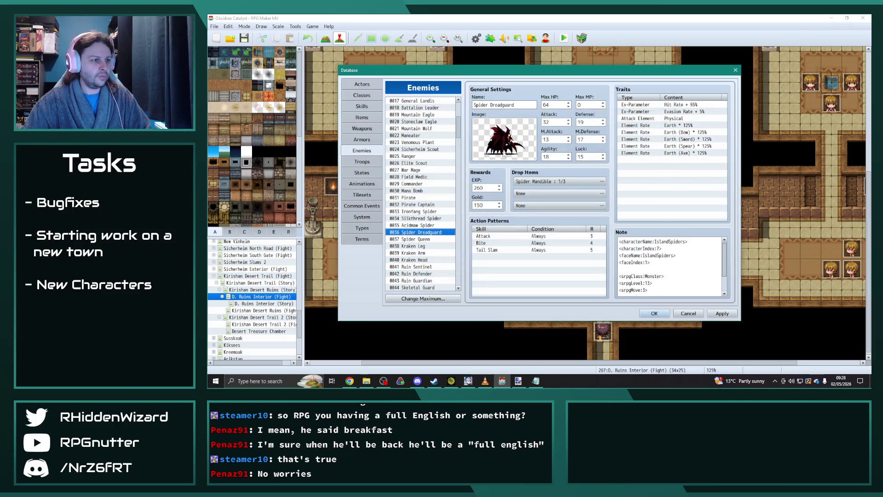
{"action": "double_click", "coordinate": [512, 152]}
{"action": "left_click", "coordinate": [607, 271]}
- Inspect Spider Queen's battler image and keep Boss Insect Queen as its graphic
{"action": "left_click", "coordinate": [401, 239]}
{"action": "double_click", "coordinate": [520, 154]}
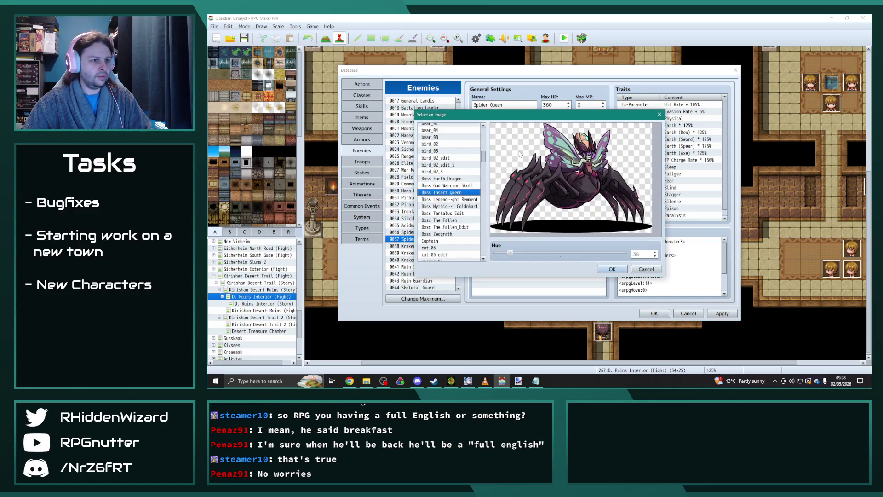
{"action": "key", "text": "alt+Tab"}
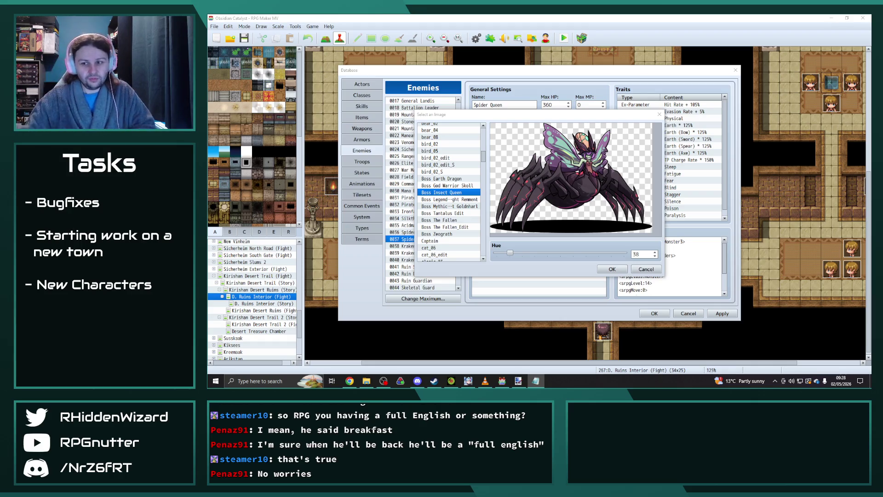
{"action": "left_click", "coordinate": [616, 268]}
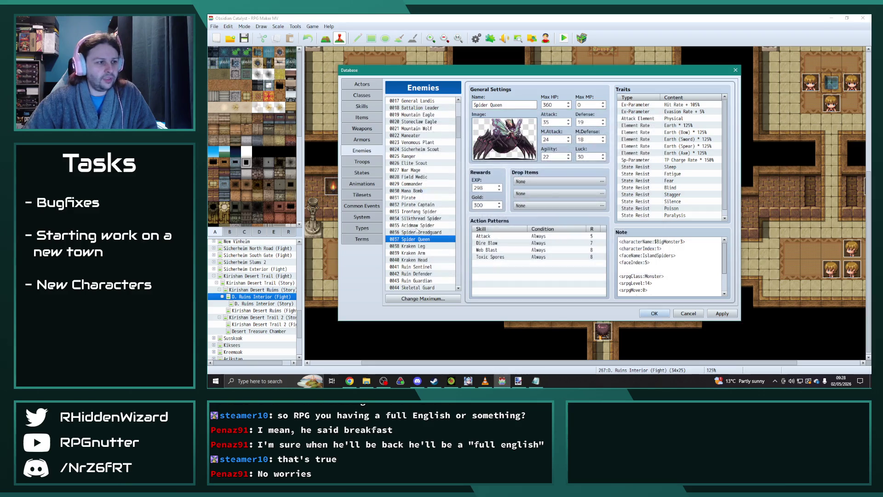
- Review the Kraken Arm, Kraken Head, Ruin Sentinel, Ruin Defender and Ruin Guardian battler images unchanged
{"action": "left_click", "coordinate": [415, 250]}
{"action": "double_click", "coordinate": [505, 138]}
{"action": "key", "text": "Escape"}
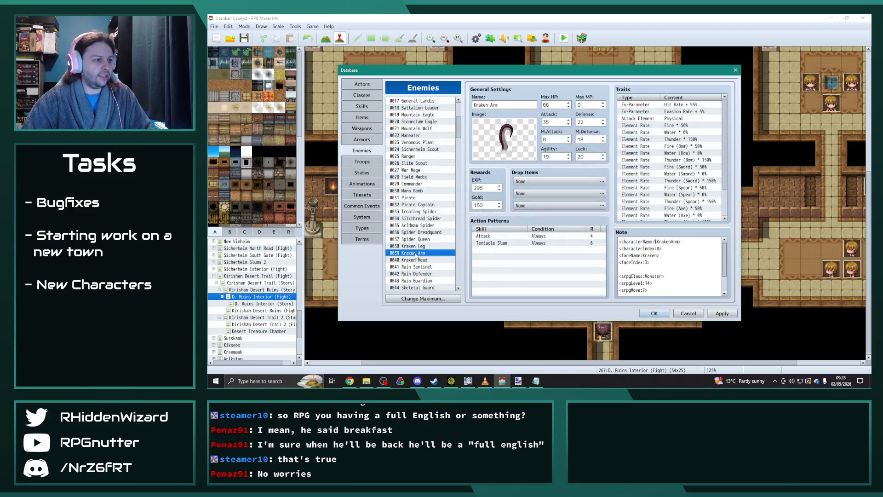
{"action": "double_click", "coordinate": [497, 145]}
{"action": "key", "text": "Escape"}
{"action": "key", "text": "Down"}
{"action": "double_click", "coordinate": [496, 147]}
{"action": "key", "text": "Escape"}
{"action": "key", "text": "Down"}
{"action": "double_click", "coordinate": [493, 142]}
{"action": "key", "text": "Escape"}
{"action": "key", "text": "Down"}
{"action": "double_click", "coordinate": [499, 146]}
{"action": "key", "text": "Escape"}
{"action": "key", "text": "Down"}
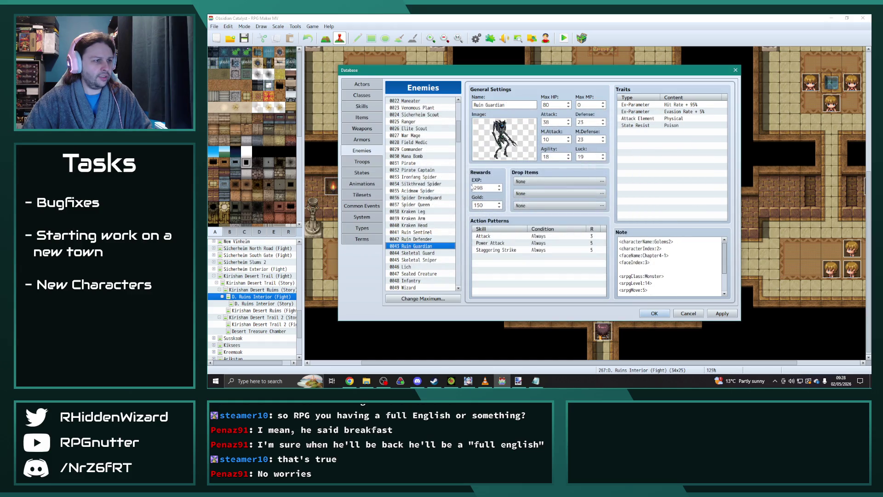
{"action": "double_click", "coordinate": [505, 138]}
{"action": "key", "text": "Escape"}
- Review the Skeletal Guard, Skeletal Sniper, Lich and Sealed Creature battler images without changes
{"action": "scroll", "coordinate": [457, 189], "scroll_direction": "down", "scroll_amount": 2}
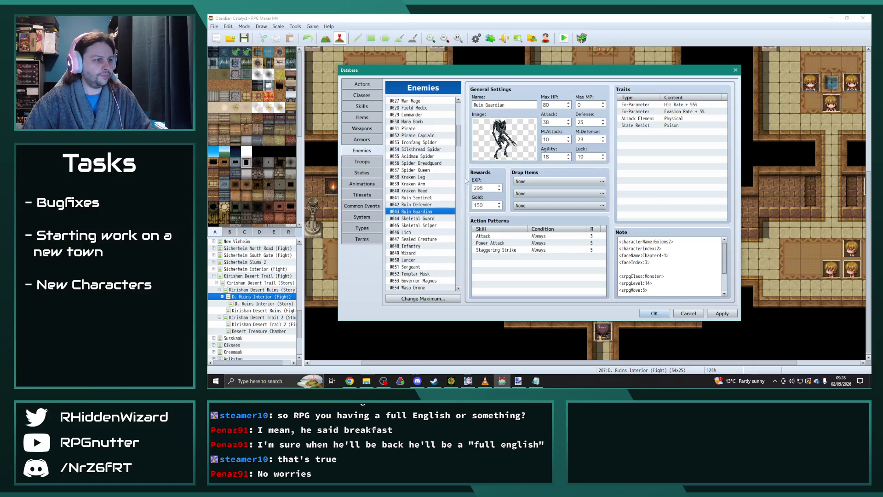
{"action": "key", "text": "Down"}
{"action": "double_click", "coordinate": [493, 149]}
{"action": "key", "text": "Escape"}
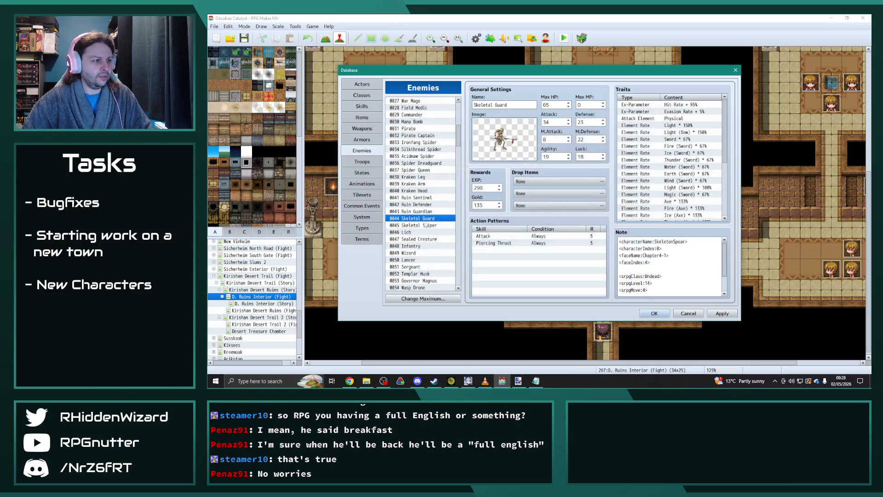
{"action": "key", "text": "Down"}
{"action": "double_click", "coordinate": [493, 150]}
{"action": "key", "text": "Escape"}
{"action": "key", "text": "Down"}
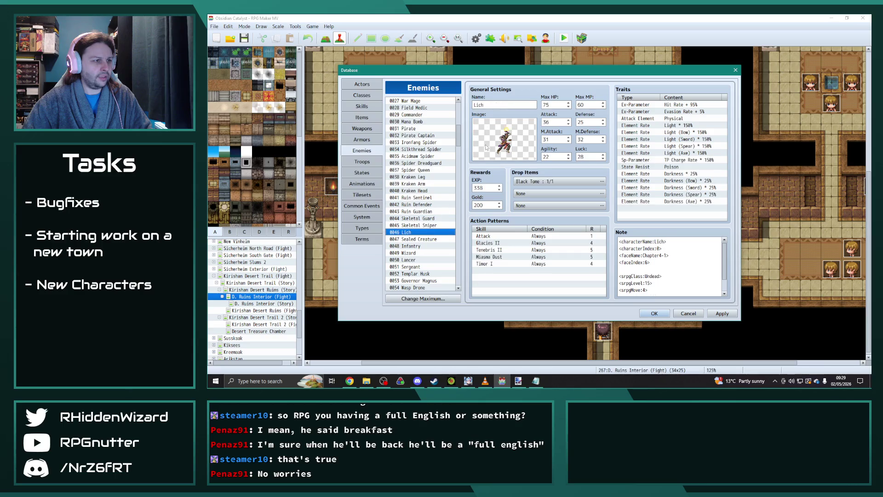
{"action": "double_click", "coordinate": [487, 147]}
{"action": "key", "text": "Escape"}
{"action": "key", "text": "Down"}
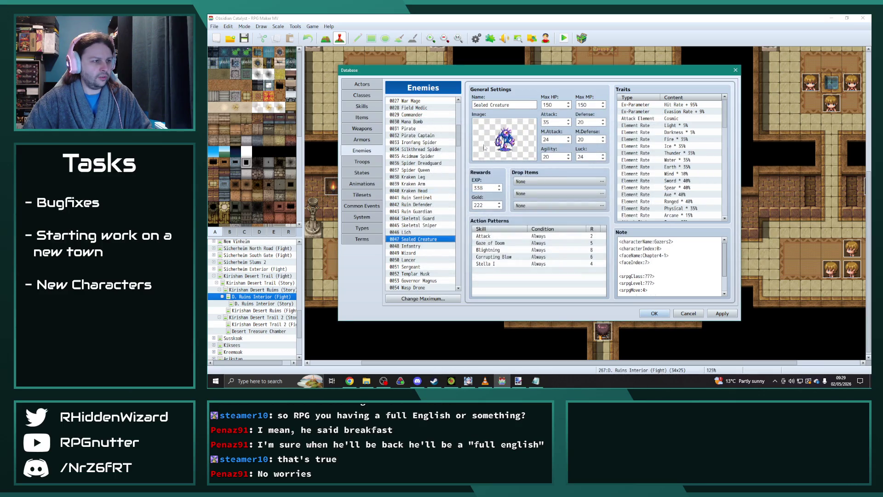
{"action": "double_click", "coordinate": [503, 134]}
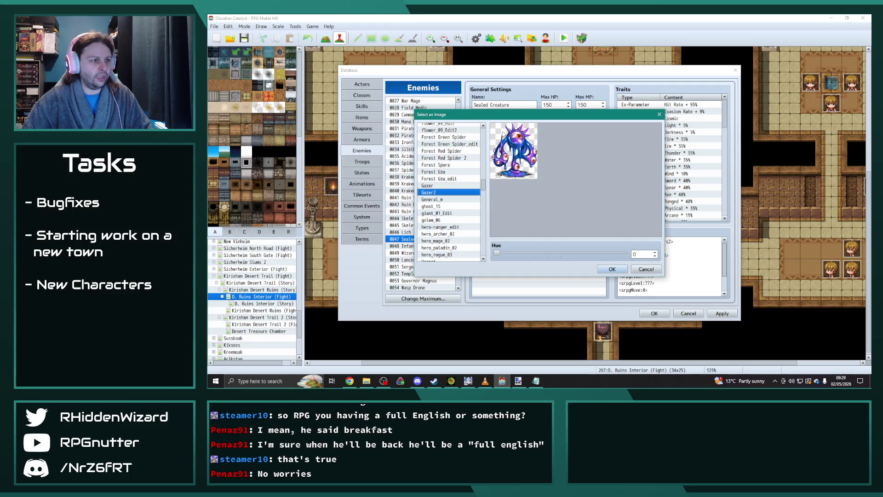
{"action": "key", "text": "Escape"}
- Review the Infantry, Wizard, Lancer, Sergeant and Templar Husk battler images without changes
{"action": "scroll", "coordinate": [418, 185], "scroll_direction": "down", "scroll_amount": 3}
{"action": "left_click", "coordinate": [416, 190]}
{"action": "double_click", "coordinate": [503, 138]}
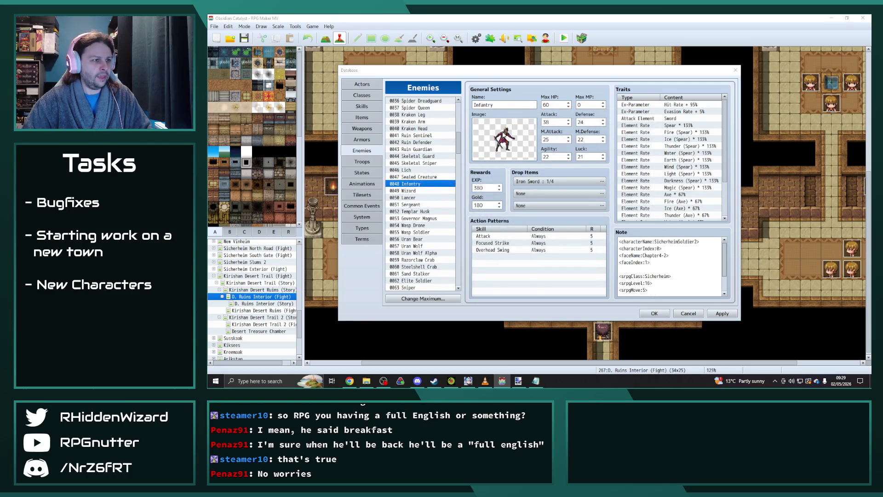
{"action": "key", "text": "Escape"}
{"action": "double_click", "coordinate": [504, 138]}
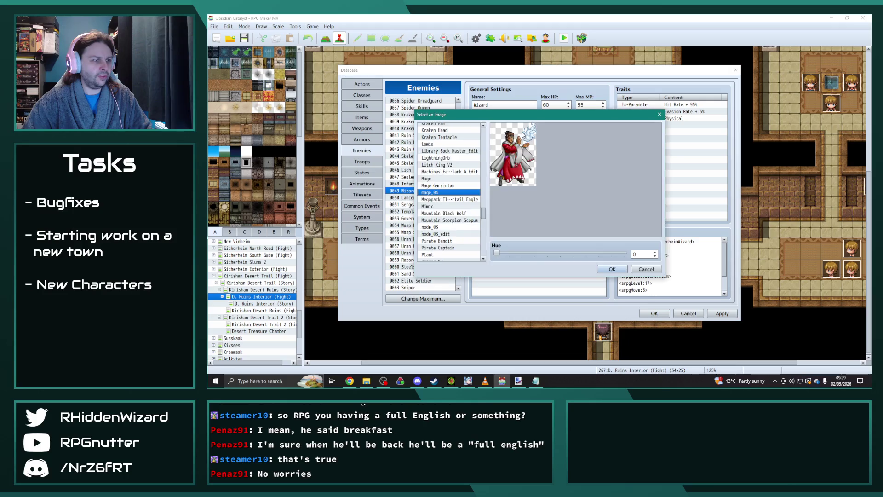
{"action": "key", "text": "Escape"}
{"action": "key", "text": "Down"}
{"action": "double_click", "coordinate": [504, 138]}
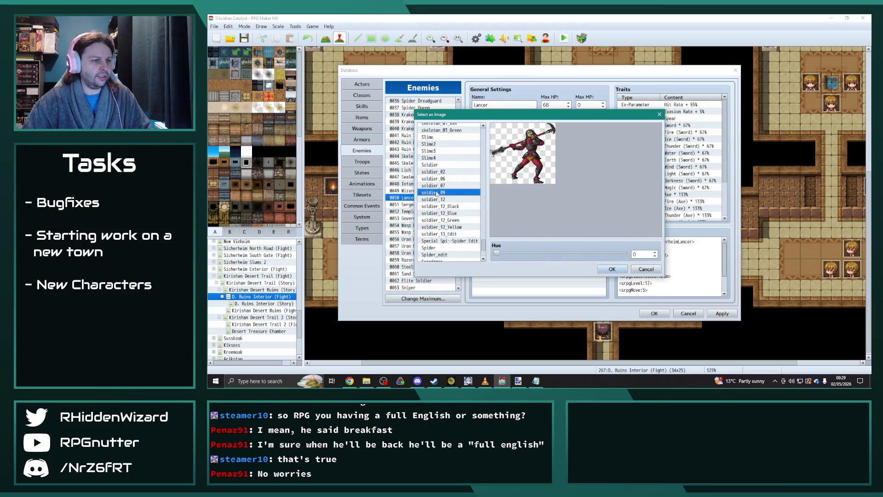
{"action": "key", "text": "Escape"}
{"action": "key", "text": "Down"}
{"action": "double_click", "coordinate": [504, 138]}
{"action": "key", "text": "Escape"}
{"action": "key", "text": "Down"}
{"action": "double_click", "coordinate": [485, 144]}
{"action": "key", "text": "Escape"}
- Check Governor Magnus's battler image and reopen its golem_06 choice at hue 0
{"action": "key", "text": "Down"}
{"action": "double_click", "coordinate": [485, 144]}
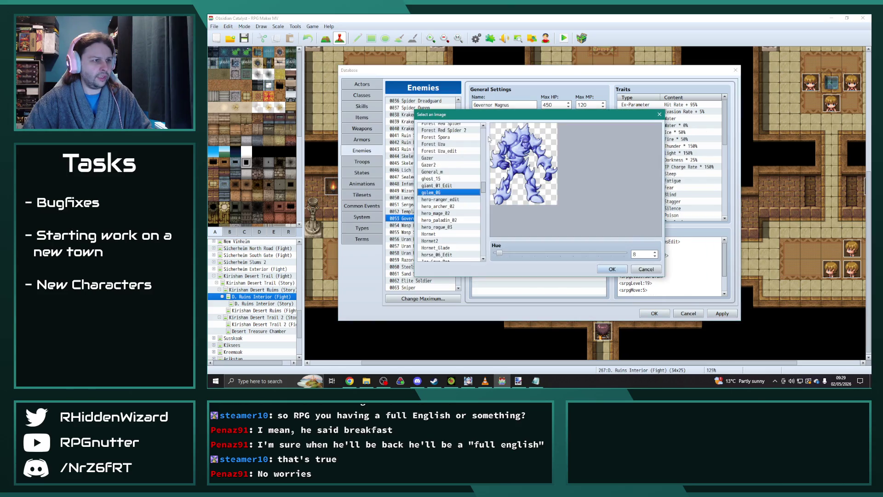
{"action": "key", "text": "Escape"}
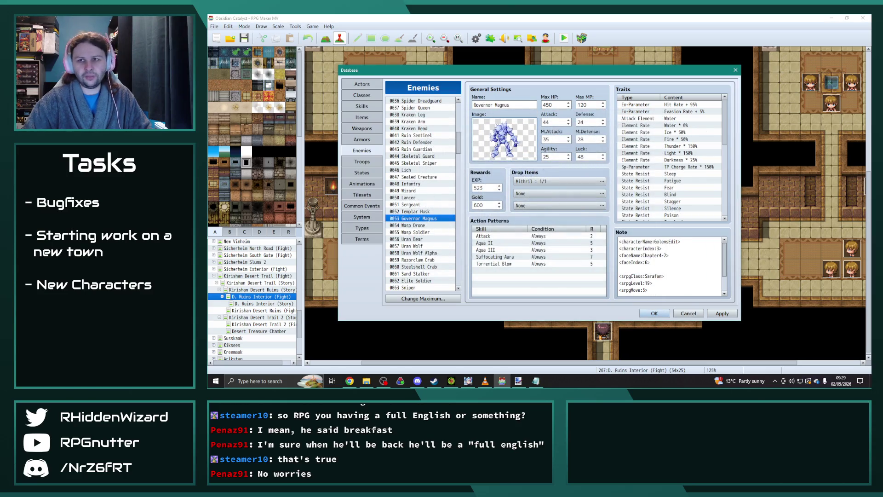
{"action": "key", "text": "alt+Tab"}
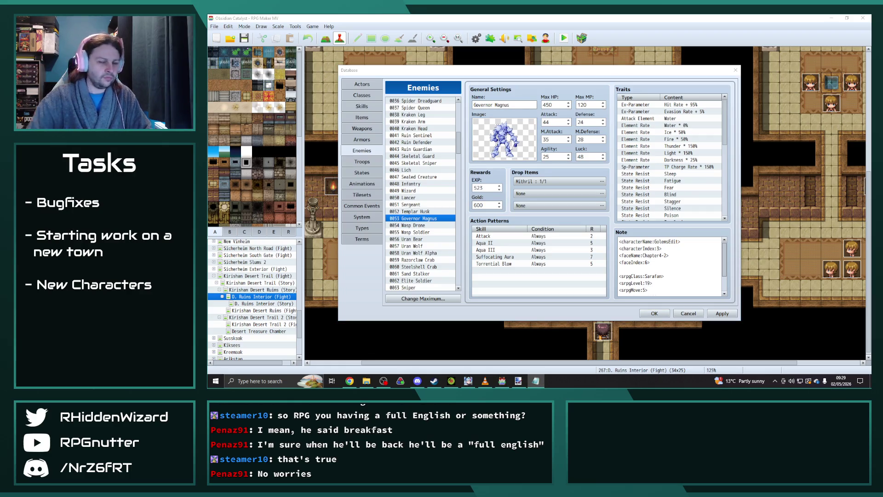
{"action": "double_click", "coordinate": [485, 144]}
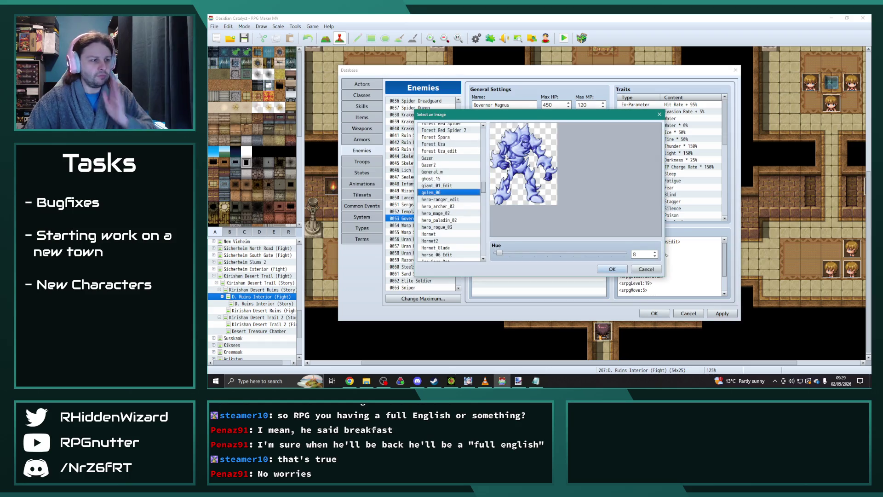
{"action": "key", "text": "alt+Tab"}
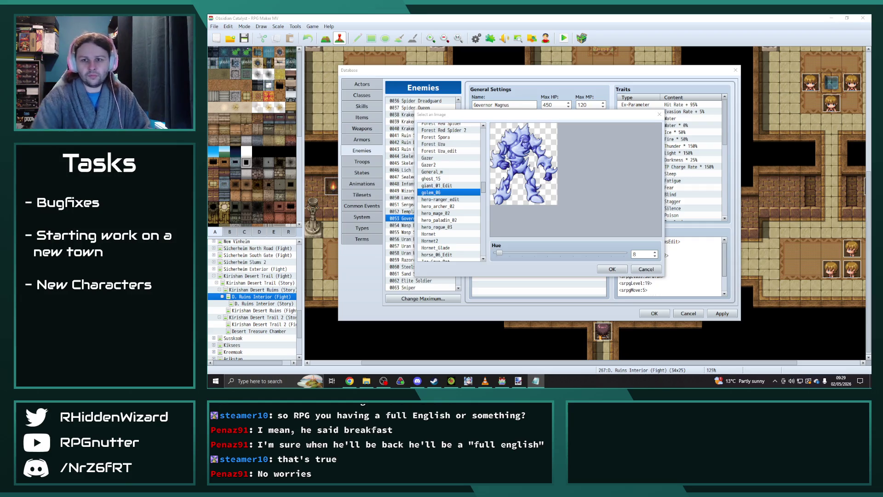
- Confirm golem_06 for Governor Magnus, then review the Wasp Drone and Wasp Soldier images
{"action": "left_click", "coordinate": [607, 269]}
{"action": "key", "text": "Down"}
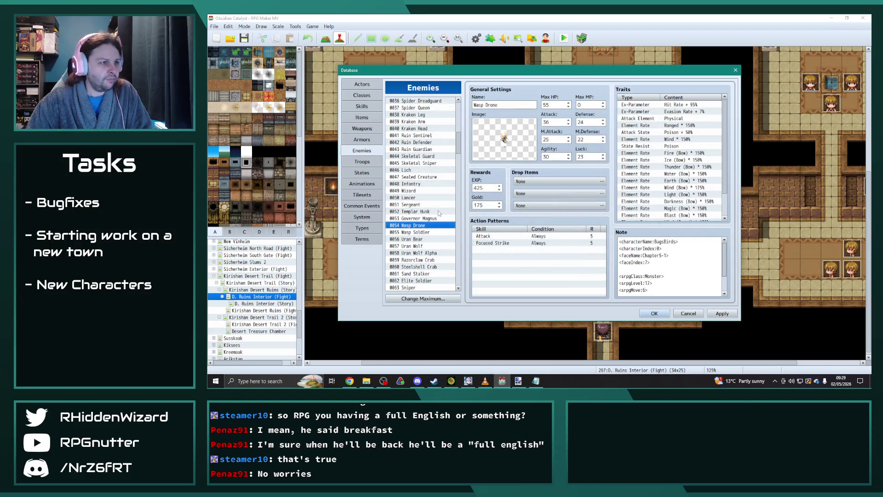
{"action": "double_click", "coordinate": [503, 141]}
{"action": "key", "text": "Return"}
{"action": "key", "text": "Down"}
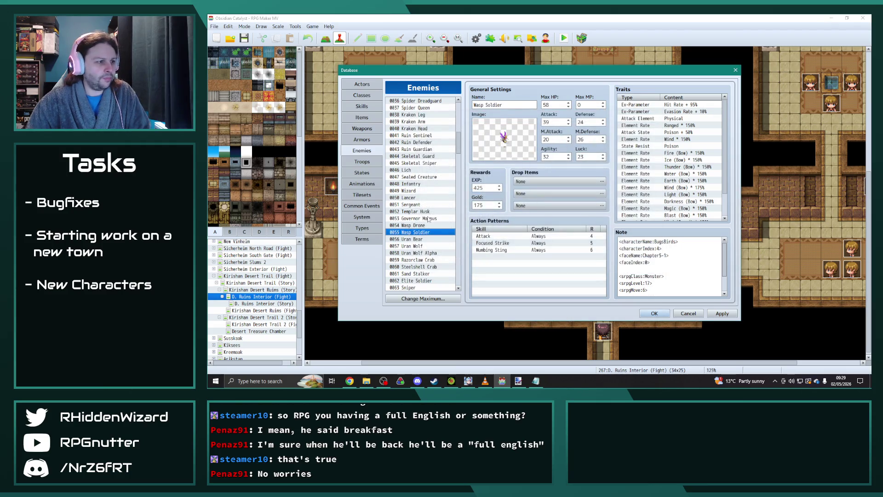
{"action": "double_click", "coordinate": [487, 150]}
{"action": "key", "text": "Return"}
- Review the Uran Bear, Uran Wolf and Uran Wolf Alpha battler images unchanged
{"action": "key", "text": "Down"}
{"action": "double_click", "coordinate": [503, 148]}
{"action": "key", "text": "Return"}
{"action": "key", "text": "Down"}
{"action": "double_click", "coordinate": [503, 140]}
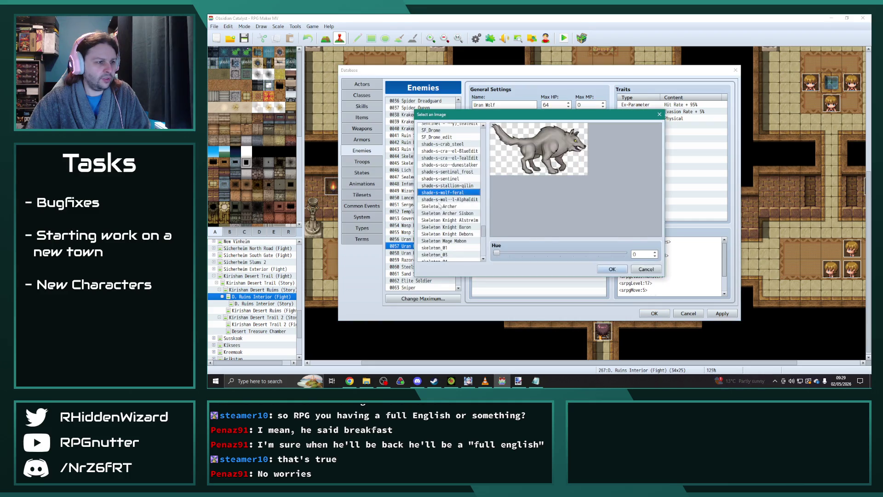
{"action": "key", "text": "Return"}
{"action": "key", "text": "Down"}
{"action": "double_click", "coordinate": [504, 140]}
{"action": "key", "text": "Return"}
- Apply the blue crab battler image to Razorclaw Crab
{"action": "scroll", "coordinate": [436, 193], "scroll_direction": "down", "scroll_amount": 3}
{"action": "left_click", "coordinate": [436, 197]}
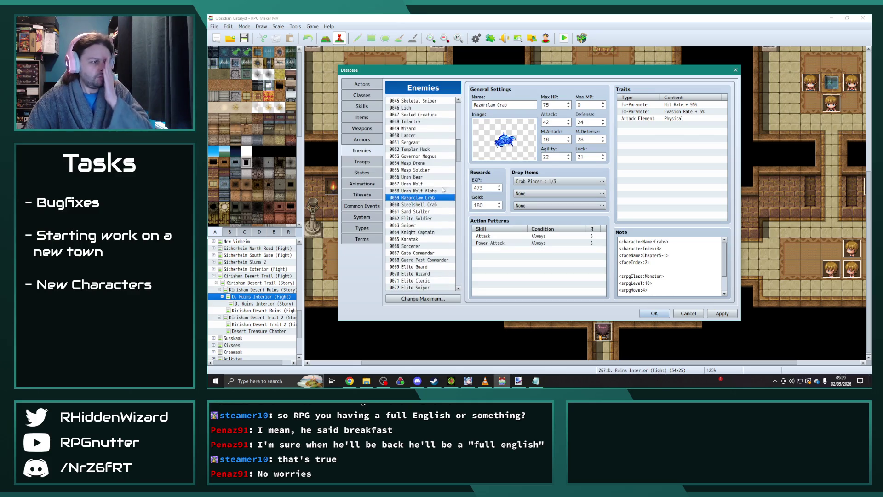
{"action": "double_click", "coordinate": [503, 140]}
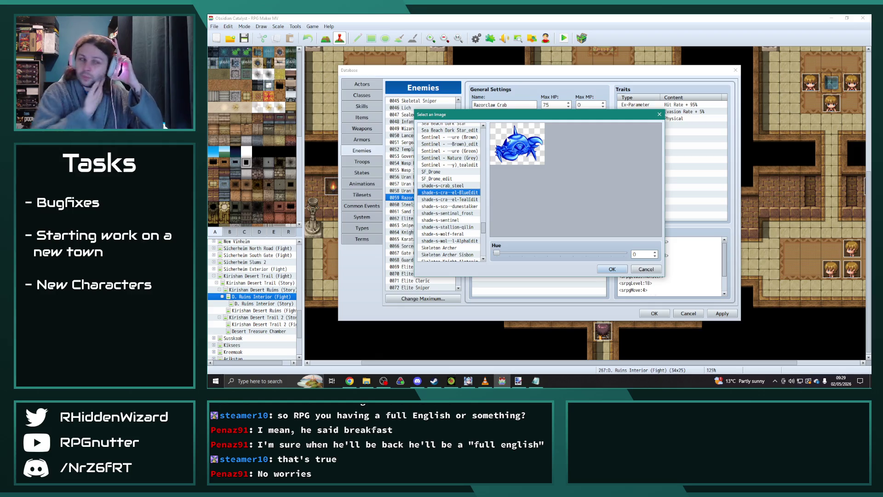
{"action": "left_click", "coordinate": [611, 270]}
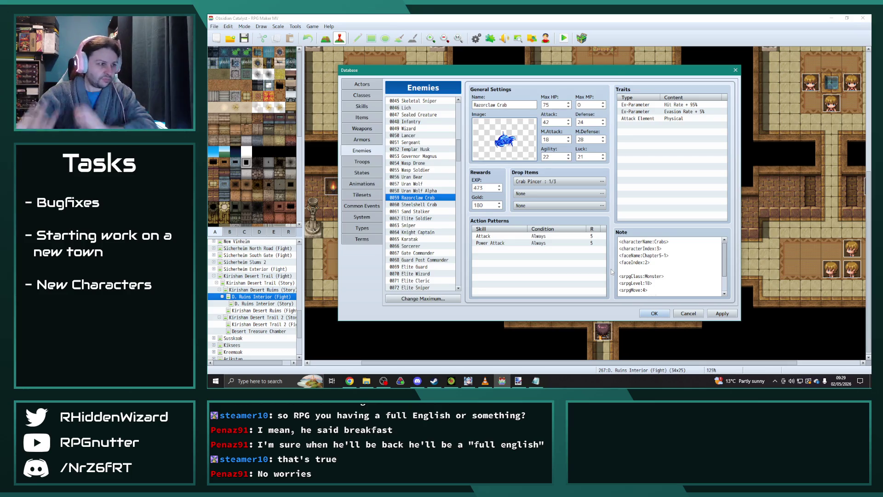
- Review the Steelshell Crab, Sand Stalker and Elite Soldier battler images without changes
{"action": "left_click", "coordinate": [425, 204]}
{"action": "double_click", "coordinate": [504, 138]}
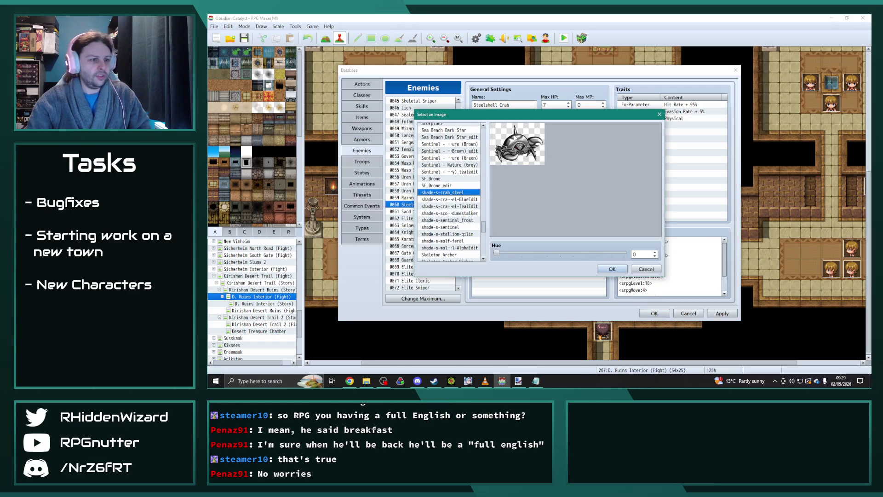
{"action": "key", "text": "Escape"}
{"action": "left_click", "coordinate": [416, 211]}
{"action": "double_click", "coordinate": [505, 138]}
{"action": "key", "text": "Escape"}
{"action": "left_click", "coordinate": [415, 218]}
{"action": "double_click", "coordinate": [494, 150]}
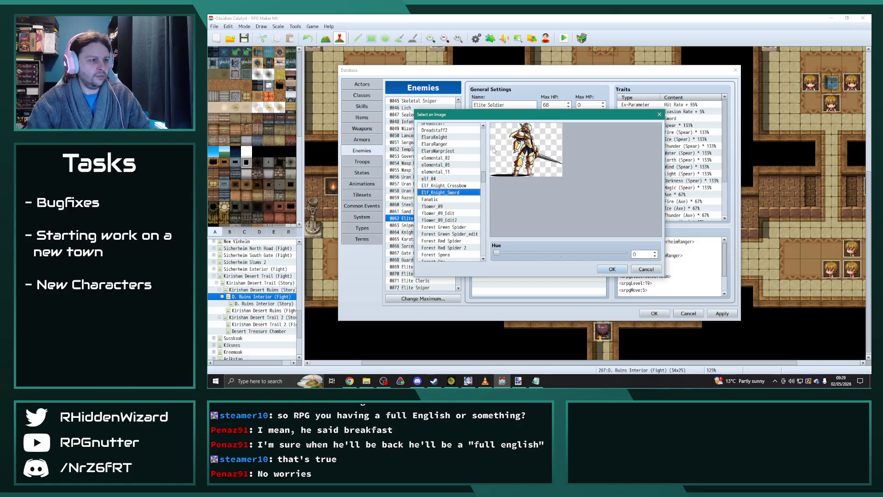
{"action": "key", "text": "Escape"}
- Review the Sniper, Knight Captain and Karatak battler images without changes
{"action": "left_click", "coordinate": [415, 225]}
{"action": "double_click", "coordinate": [504, 138]}
{"action": "key", "text": "Escape"}
{"action": "left_click", "coordinate": [415, 232]}
{"action": "double_click", "coordinate": [500, 147]}
{"action": "key", "text": "Escape"}
{"action": "left_click", "coordinate": [416, 239]}
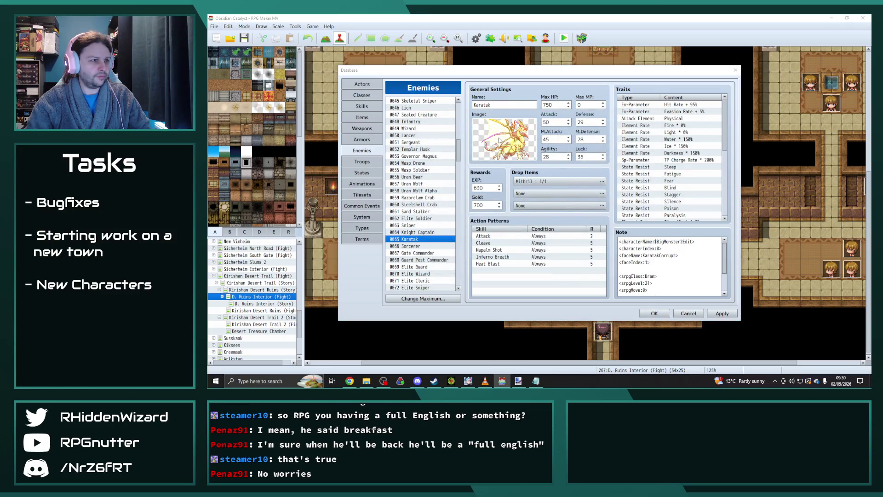
{"action": "double_click", "coordinate": [500, 140]}
{"action": "key", "text": "Escape"}
- Review the Sorcerer, Gate Commander, Guard Post Commander and Elite Guard battler images unchanged
{"action": "scroll", "coordinate": [420, 207], "scroll_direction": "down", "scroll_amount": 2}
{"action": "left_click", "coordinate": [415, 211]}
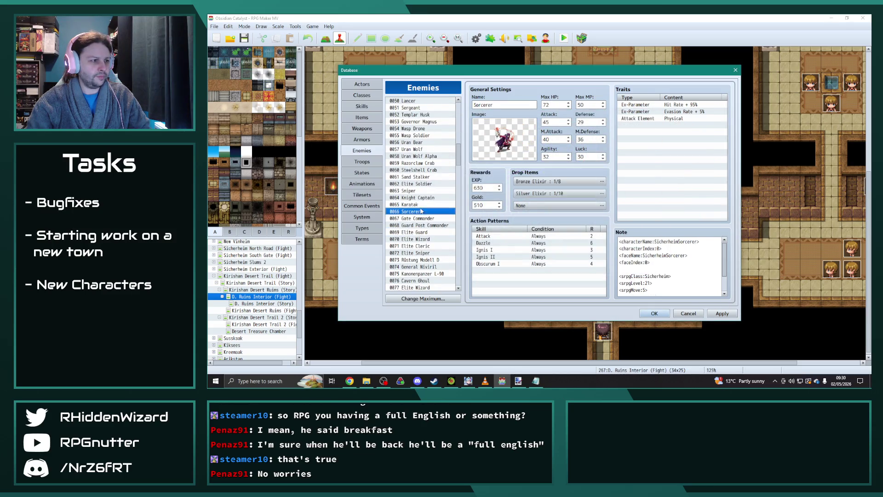
{"action": "double_click", "coordinate": [500, 138]}
{"action": "key", "text": "Escape"}
{"action": "left_click", "coordinate": [415, 218]}
{"action": "double_click", "coordinate": [500, 135]}
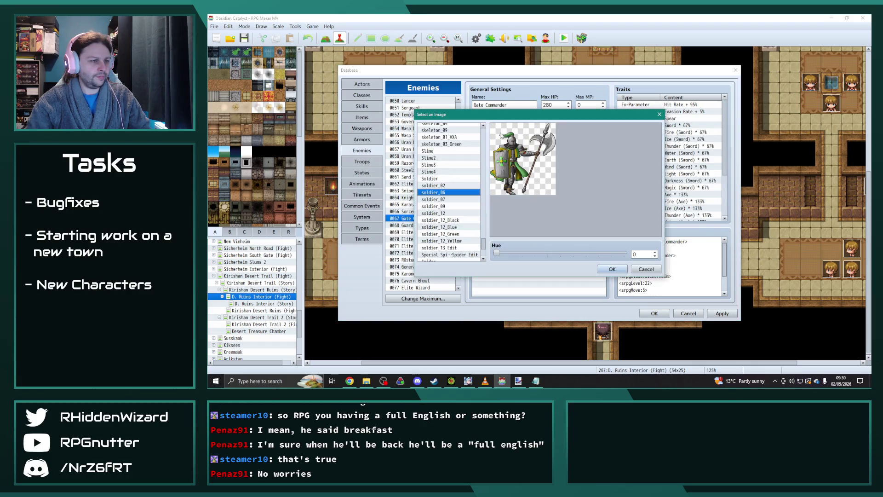
{"action": "key", "text": "Escape"}
{"action": "left_click", "coordinate": [437, 225]}
{"action": "double_click", "coordinate": [500, 138]}
{"action": "key", "text": "Escape"}
{"action": "scroll", "coordinate": [437, 212], "scroll_direction": "down", "scroll_amount": 2}
{"action": "left_click", "coordinate": [415, 190]}
{"action": "scroll", "coordinate": [421, 194], "scroll_direction": "down", "scroll_amount": 1}
{"action": "double_click", "coordinate": [501, 138]}
{"action": "key", "text": "Escape"}
- Review the Elite Wizard, Elite Cleric and Elite Sniper images, then open Rüstung Modell D's
{"action": "left_click", "coordinate": [437, 177]}
{"action": "double_click", "coordinate": [501, 138]}
{"action": "key", "text": "Escape"}
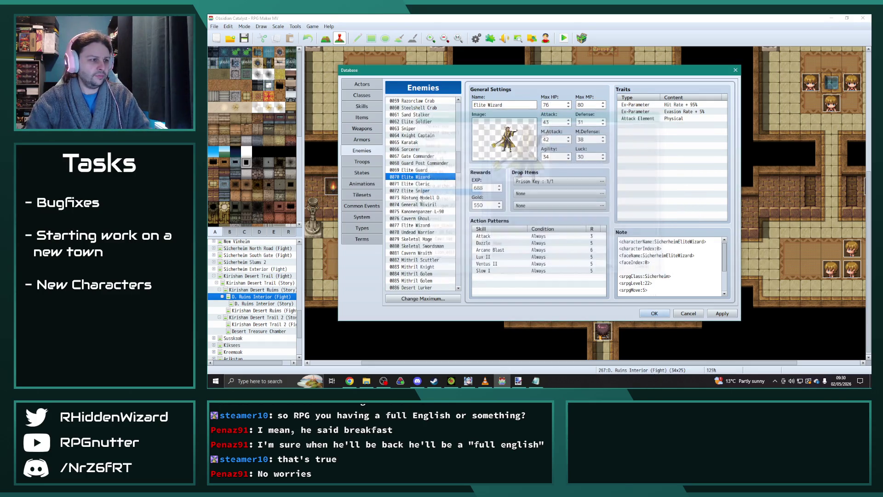
{"action": "left_click", "coordinate": [423, 183]}
{"action": "double_click", "coordinate": [495, 145]}
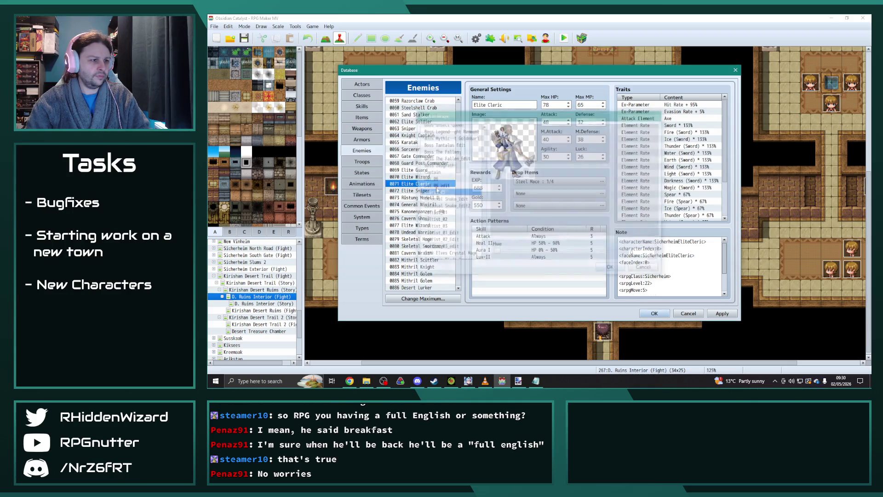
{"action": "key", "text": "Escape"}
{"action": "left_click", "coordinate": [423, 191]}
{"action": "double_click", "coordinate": [495, 145]}
{"action": "key", "text": "Escape"}
{"action": "left_click", "coordinate": [423, 197]}
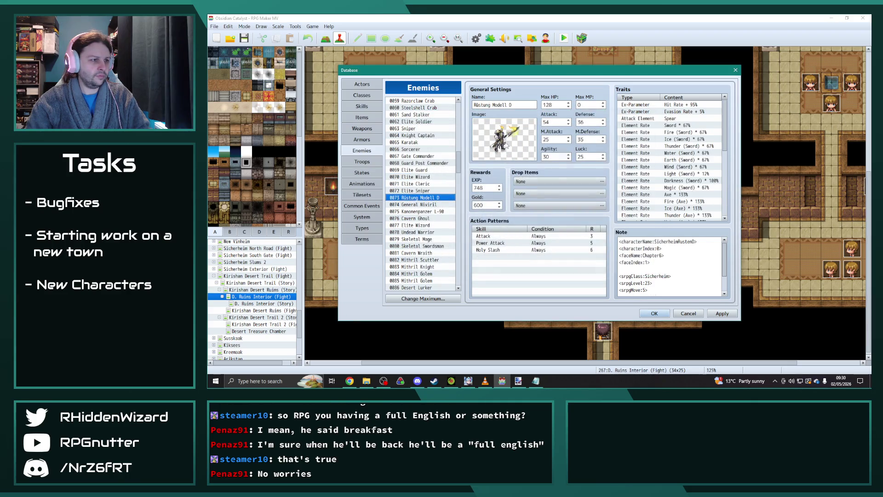
{"action": "double_click", "coordinate": [495, 145]}
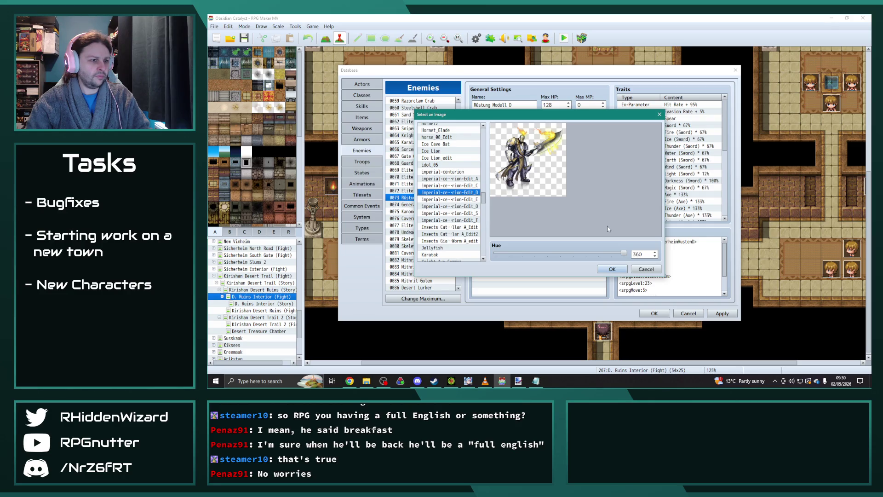
- Preview hue tints from 0 to 360 on the imperial centurion battler, then keep it at hue 0
{"action": "mouse_move", "coordinate": [625, 254]}
{"action": "left_mouse_down"}
{"action": "mouse_move", "coordinate": [479, 261]}
{"action": "mouse_move", "coordinate": [737, 265]}
{"action": "mouse_move", "coordinate": [349, 266]}
{"action": "left_mouse_up"}
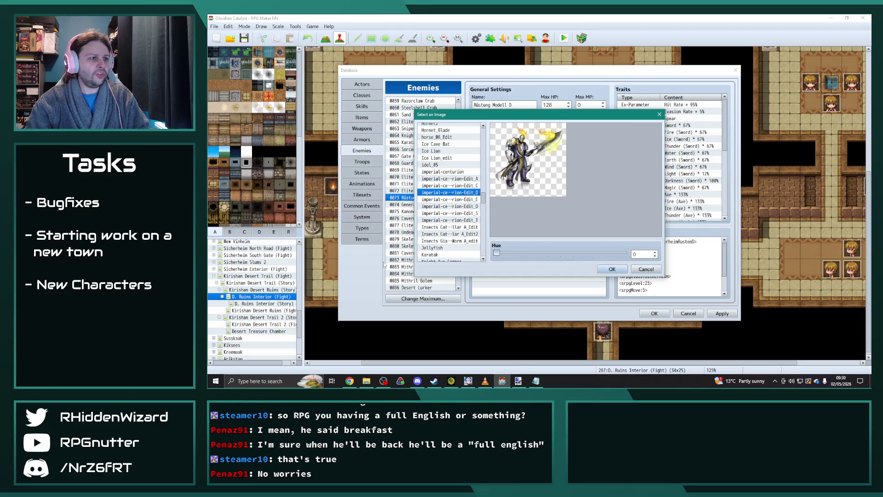
{"action": "left_click_drag", "start_coordinate": [472, 267], "coordinate": [717, 265]}
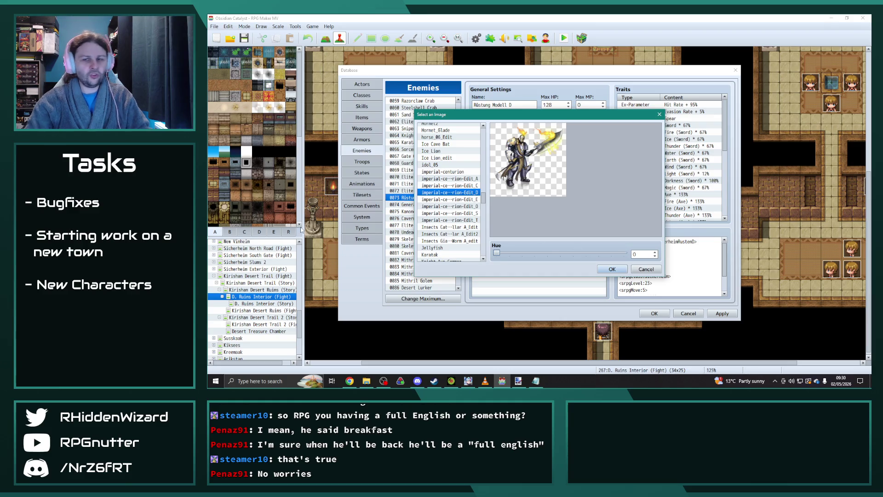
{"action": "left_click_drag", "start_coordinate": [532, 252], "coordinate": [667, 253]}
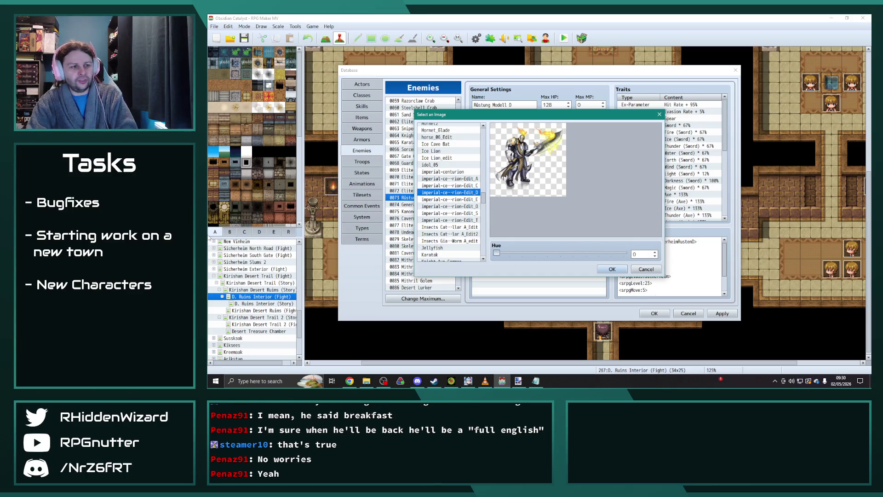
{"action": "left_click", "coordinate": [603, 269]}
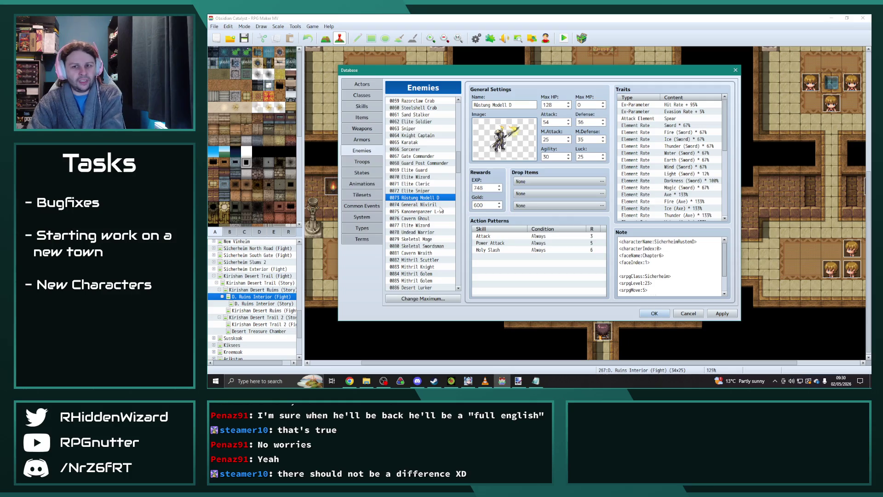
- Check General Niviril's battler image, then reset Kanonenpanzer L-90's battler hue to 0
{"action": "left_click", "coordinate": [423, 205]}
{"action": "double_click", "coordinate": [523, 142]}
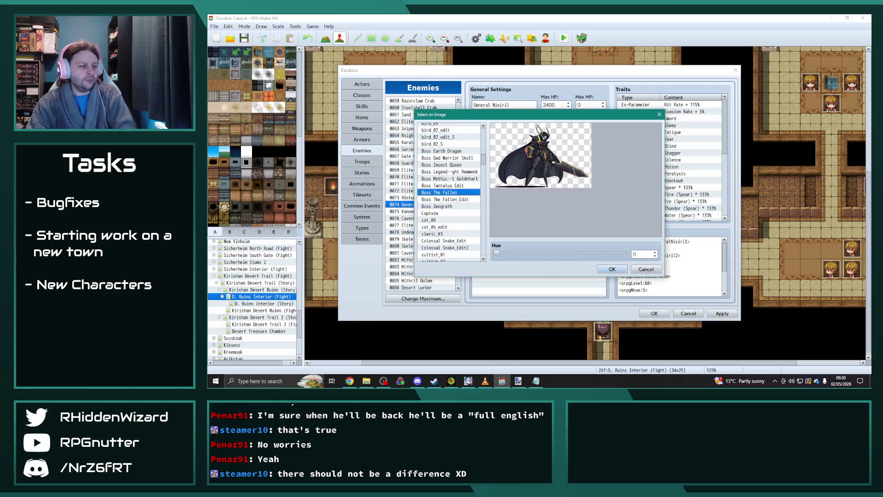
{"action": "key", "text": "Escape"}
{"action": "left_click", "coordinate": [416, 211]}
{"action": "double_click", "coordinate": [495, 147]}
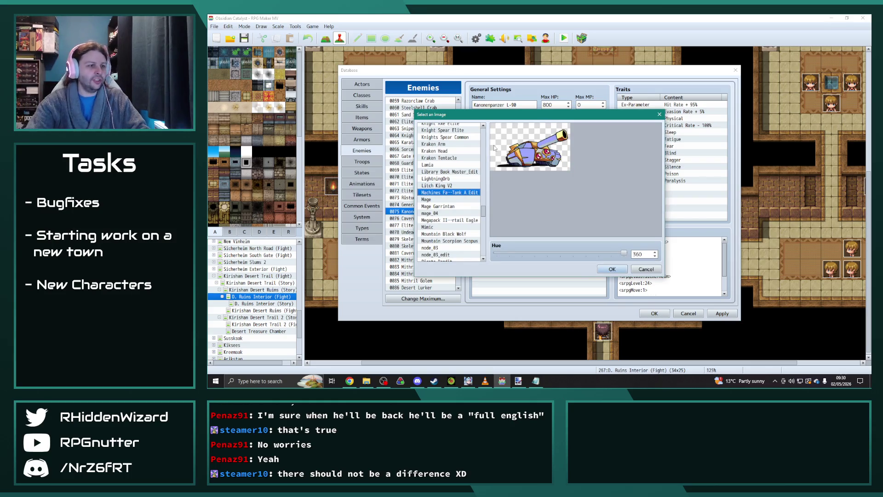
{"action": "left_click_drag", "start_coordinate": [624, 255], "coordinate": [497, 253]}
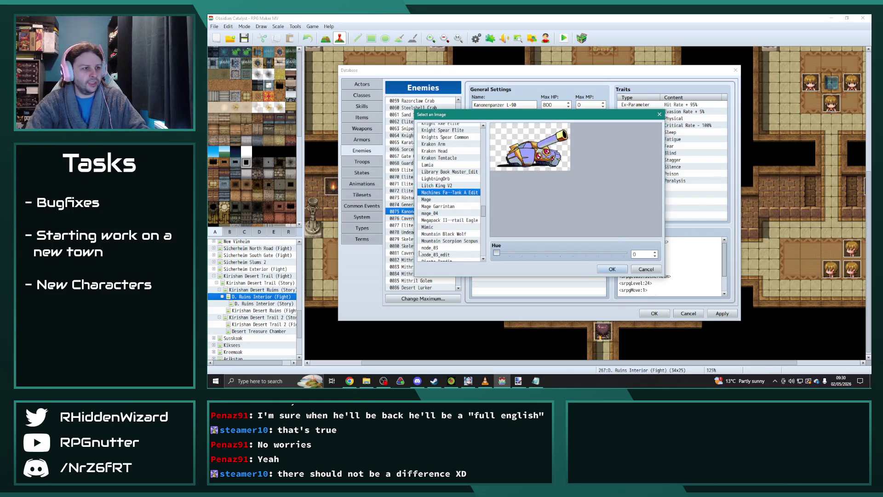
{"action": "left_click", "coordinate": [612, 269]}
- Review the battler images of Elite Wizard, Undead Warrior and Skeletal Swordsman unchanged
{"action": "left_click", "coordinate": [391, 225]}
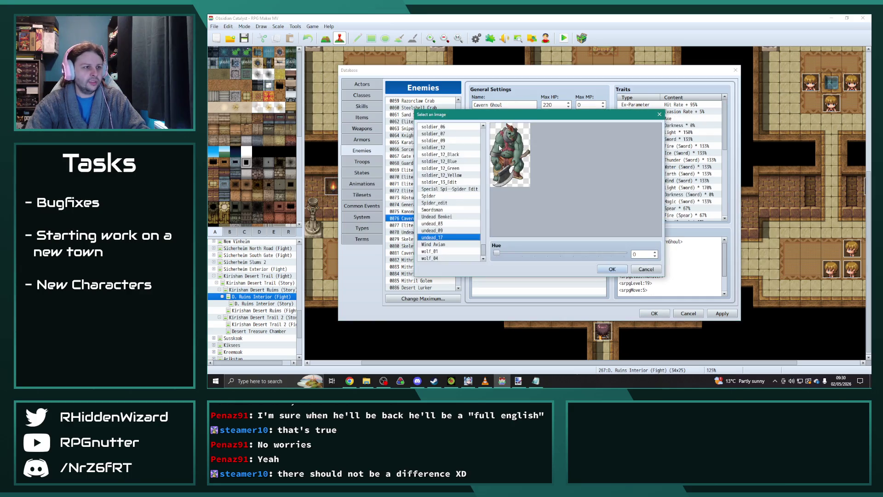
{"action": "double_click", "coordinate": [490, 147]}
{"action": "key", "text": "Escape"}
{"action": "left_click", "coordinate": [410, 232]}
{"action": "double_click", "coordinate": [490, 147]}
{"action": "key", "text": "Escape"}
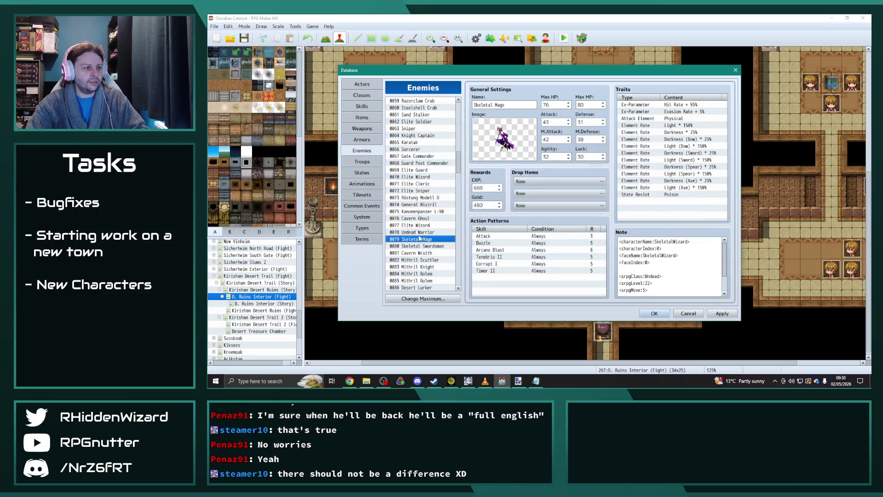
{"action": "left_click", "coordinate": [424, 239]}
{"action": "left_click", "coordinate": [424, 246]}
{"action": "double_click", "coordinate": [491, 147]}
{"action": "key", "text": "Escape"}
- Review the battler images of Cavern Wraith, Mithril Scuttler, Mithril Knight and both Mithril Golems
{"action": "scroll", "coordinate": [433, 213], "scroll_direction": "down", "scroll_amount": 2}
{"action": "left_click", "coordinate": [431, 211]}
{"action": "double_click", "coordinate": [490, 147]}
{"action": "key", "text": "Escape"}
{"action": "left_click", "coordinate": [424, 218]}
{"action": "double_click", "coordinate": [504, 140]}
{"action": "key", "text": "Escape"}
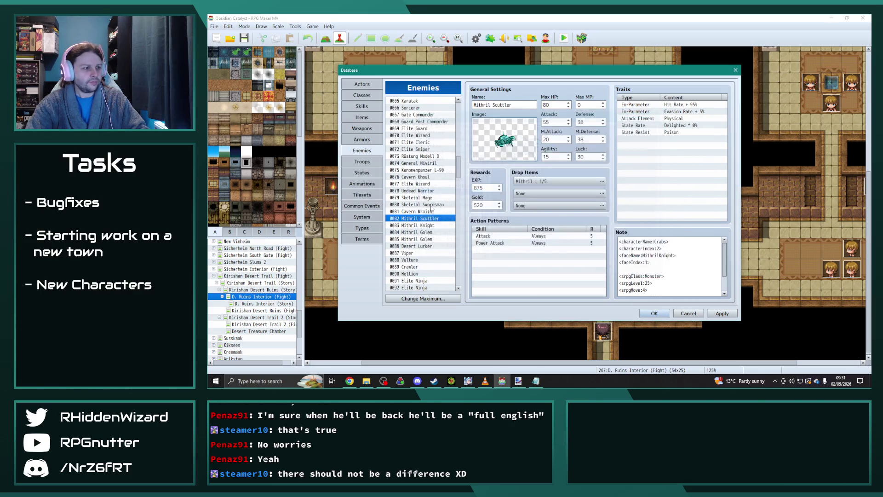
{"action": "left_click", "coordinate": [414, 226]}
{"action": "double_click", "coordinate": [501, 143]}
{"action": "key", "text": "Escape"}
{"action": "left_click", "coordinate": [416, 233]}
{"action": "double_click", "coordinate": [502, 140]}
{"action": "key", "text": "Escape"}
{"action": "left_click", "coordinate": [423, 239]}
{"action": "double_click", "coordinate": [502, 140]}
{"action": "key", "text": "Escape"}
- Review the battler images of Desert Lurker, Viper, Vulture and Crawler unchanged
{"action": "scroll", "coordinate": [431, 195], "scroll_direction": "down", "scroll_amount": 3}
{"action": "left_click", "coordinate": [416, 183]}
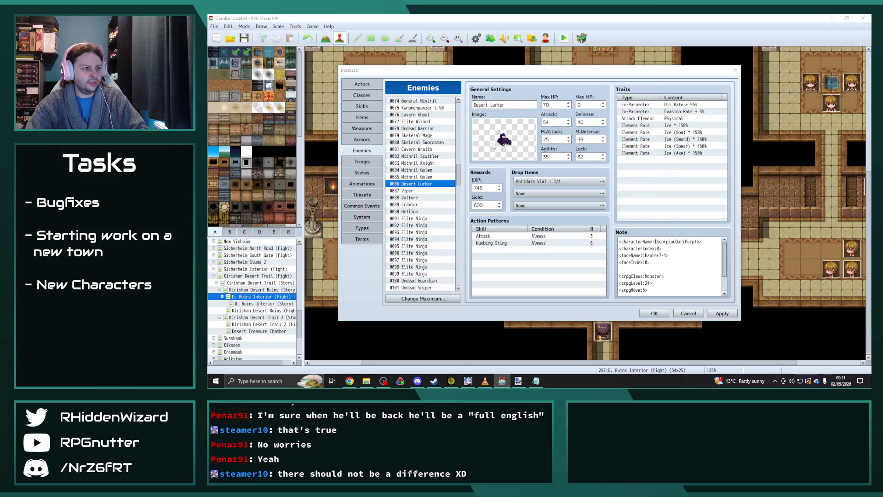
{"action": "double_click", "coordinate": [493, 143]}
{"action": "key", "text": "Escape"}
{"action": "left_click", "coordinate": [414, 191]}
{"action": "double_click", "coordinate": [501, 141]}
{"action": "key", "text": "Escape"}
{"action": "left_click", "coordinate": [414, 197]}
{"action": "double_click", "coordinate": [501, 141]}
{"action": "key", "text": "Escape"}
{"action": "left_click", "coordinate": [409, 205]}
{"action": "double_click", "coordinate": [505, 148]}
{"action": "key", "text": "Escape"}
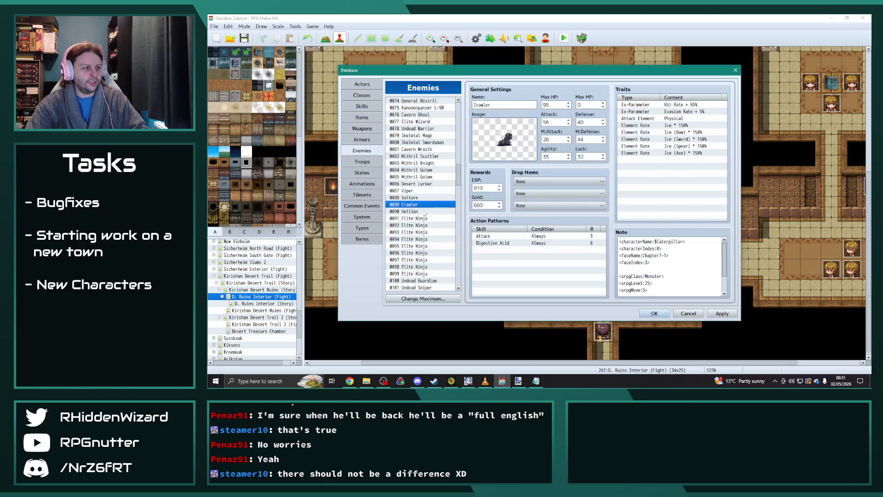
- Review the battler images of Hellion and Elite Ninjas 0091–0093 unchanged
{"action": "left_click", "coordinate": [409, 211]}
{"action": "double_click", "coordinate": [503, 139]}
{"action": "key", "text": "Escape"}
{"action": "left_click", "coordinate": [414, 218]}
{"action": "double_click", "coordinate": [503, 139]}
{"action": "key", "text": "Escape"}
{"action": "left_click", "coordinate": [420, 225]}
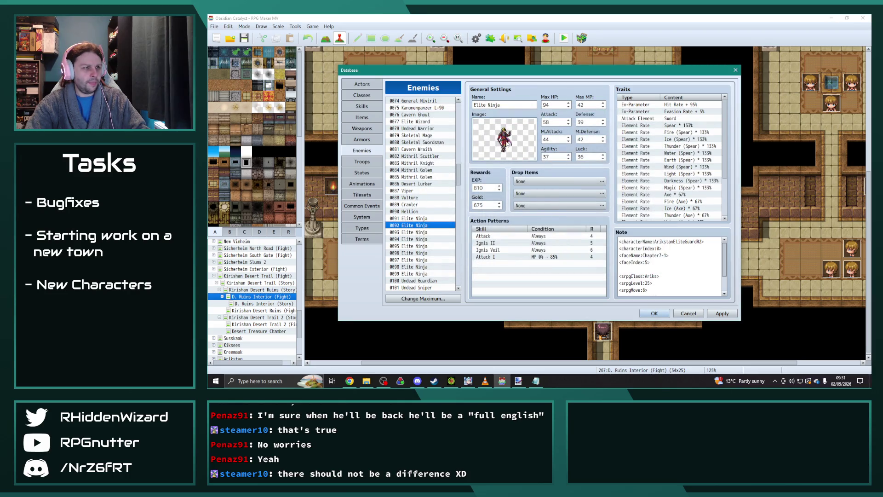
{"action": "double_click", "coordinate": [506, 142]}
{"action": "key", "text": "Escape"}
{"action": "left_click", "coordinate": [414, 232]}
{"action": "double_click", "coordinate": [506, 143]}
{"action": "key", "text": "Escape"}
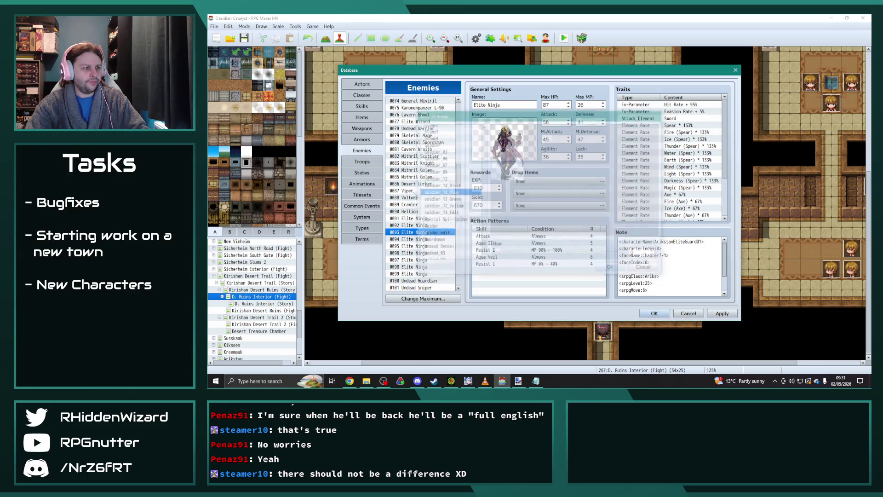
- Review the battler images of the Elite Ninja entries 0094 through 0099
{"action": "scroll", "coordinate": [433, 184], "scroll_direction": "down", "scroll_amount": 2}
{"action": "left_click", "coordinate": [414, 190]}
{"action": "double_click", "coordinate": [493, 140]}
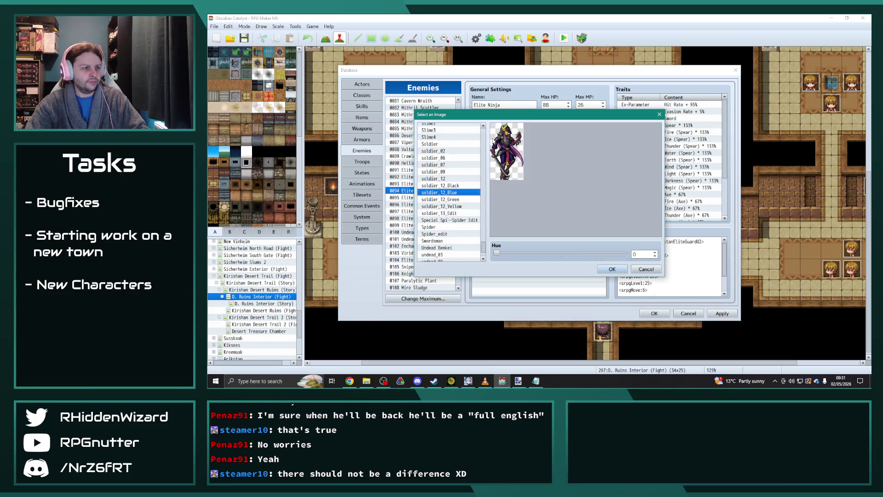
{"action": "key", "text": "Escape"}
{"action": "left_click", "coordinate": [414, 198]}
{"action": "double_click", "coordinate": [504, 141]}
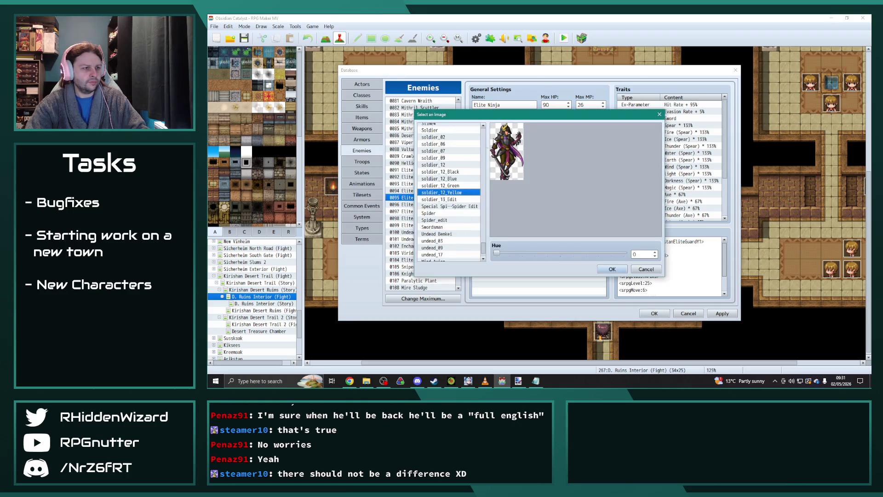
{"action": "key", "text": "Escape"}
{"action": "left_click", "coordinate": [420, 204]}
{"action": "left_click", "coordinate": [421, 225]}
{"action": "double_click", "coordinate": [490, 151]}
{"action": "key", "text": "Escape"}
{"action": "double_click", "coordinate": [490, 151]}
{"action": "key", "text": "Escape"}
- Review the battler images of Undead Guardian, Undead Sniper, Enchanted Armour and Viridian Lich
{"action": "key", "text": "Down"}
{"action": "double_click", "coordinate": [493, 157]}
{"action": "key", "text": "Escape"}
{"action": "key", "text": "Down"}
{"action": "double_click", "coordinate": [493, 157]}
{"action": "key", "text": "Escape"}
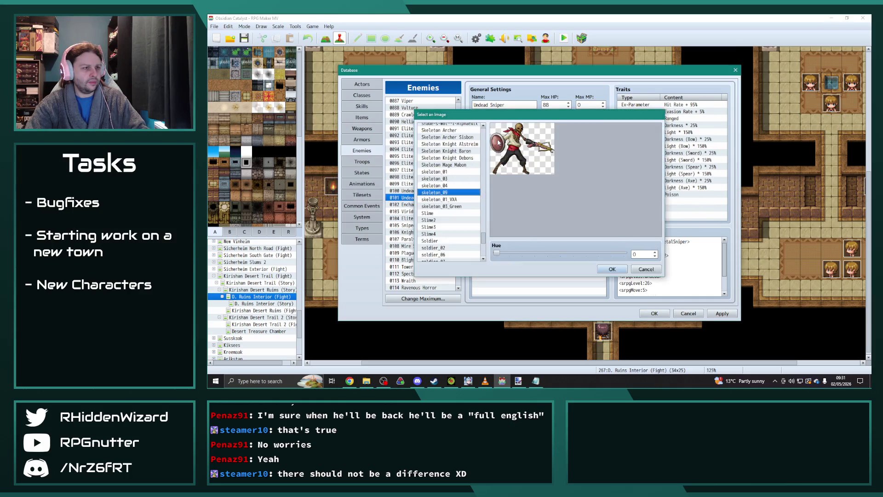
{"action": "key", "text": "Down"}
{"action": "double_click", "coordinate": [510, 143]}
{"action": "key", "text": "Escape"}
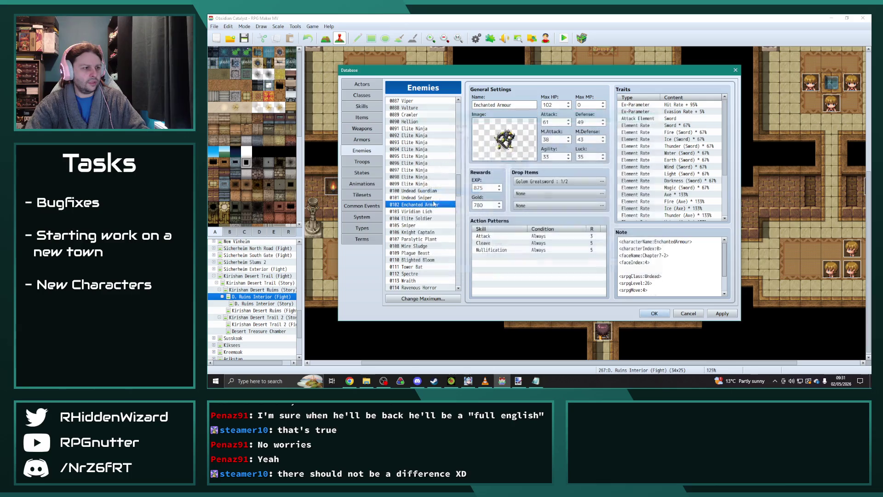
{"action": "key", "text": "Down"}
{"action": "double_click", "coordinate": [498, 141]}
{"action": "key", "text": "Escape"}
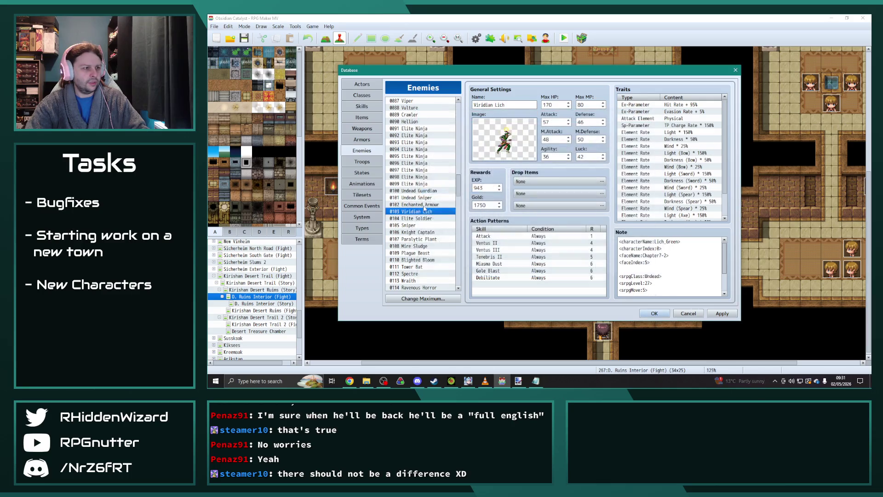
- Review Elite Soldier, Sniper and Knight Captain, then bring up Paralytic Plant's battler image choices
{"action": "scroll", "coordinate": [420, 184], "scroll_direction": "down", "scroll_amount": 2}
{"action": "left_click", "coordinate": [426, 177]}
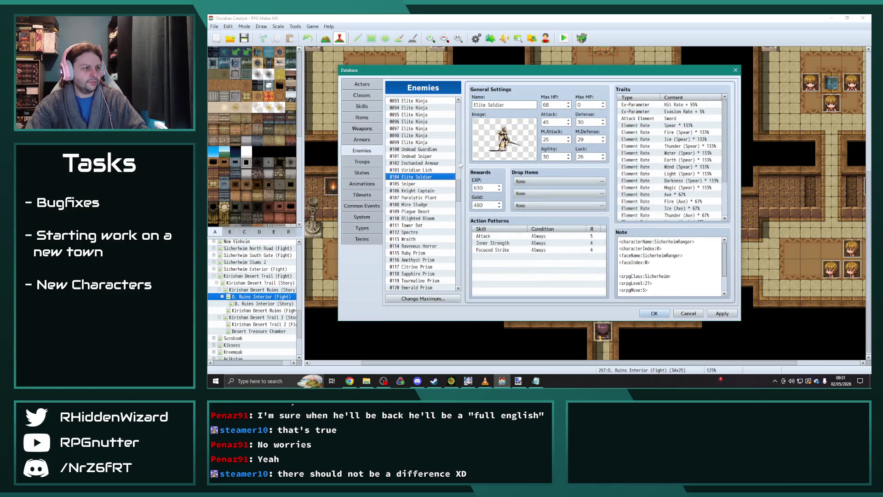
{"action": "left_click", "coordinate": [417, 184]}
{"action": "double_click", "coordinate": [504, 138]}
{"action": "key", "text": "Escape"}
{"action": "double_click", "coordinate": [498, 140]}
{"action": "key", "text": "Escape"}
{"action": "key", "text": "Down"}
{"action": "double_click", "coordinate": [506, 143]}
{"action": "key", "text": "Escape"}
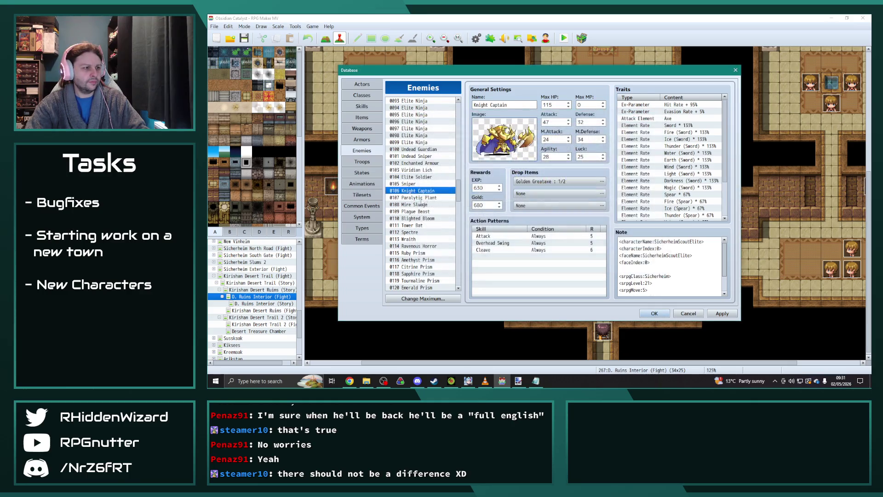
{"action": "key", "text": "Down"}
{"action": "double_click", "coordinate": [506, 143]}
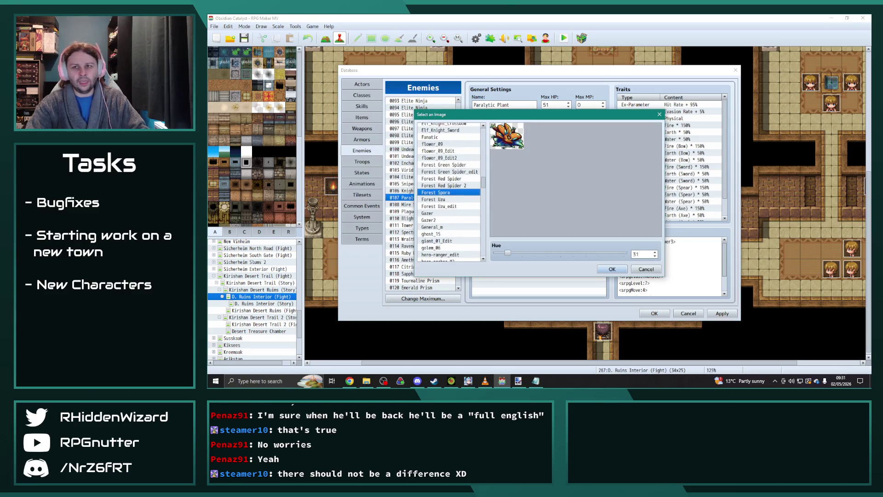
- Close Paralytic Plant's image picker and bring up Mire Sludge's battler image choices
{"action": "key", "text": "alt+Tab"}
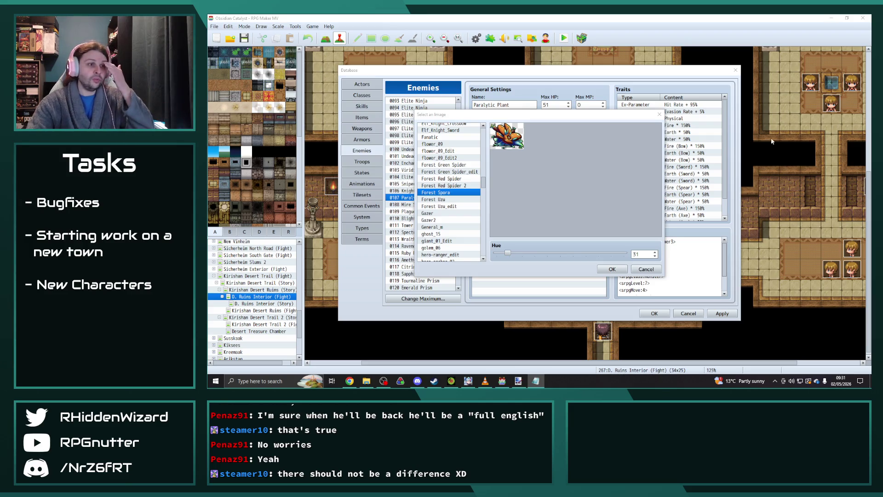
{"action": "left_click", "coordinate": [613, 269]}
{"action": "left_click", "coordinate": [414, 205]}
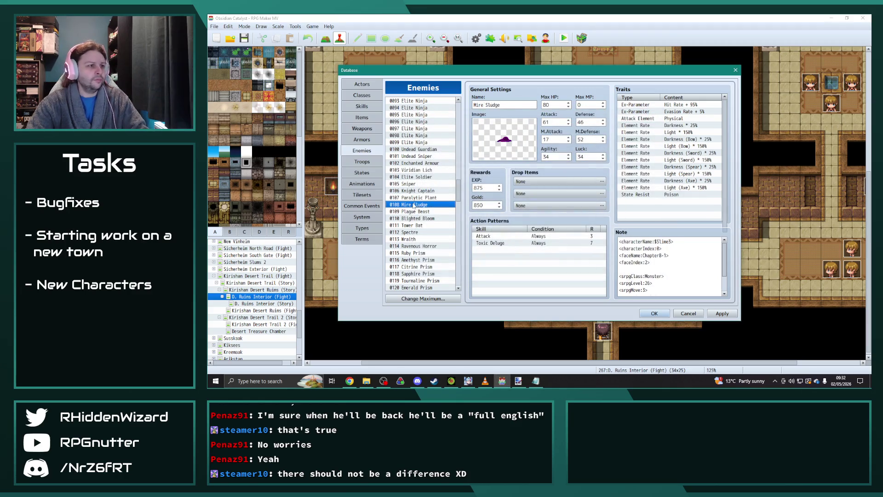
{"action": "double_click", "coordinate": [493, 151]}
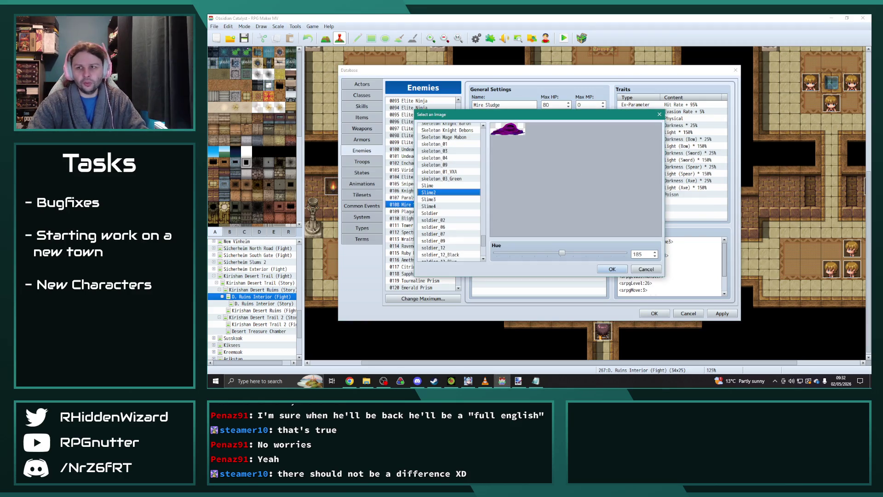
- Compare Slime3 and the orange Slime, then keep purple Slime2 at hue 185
{"action": "key", "text": "alt+Tab"}
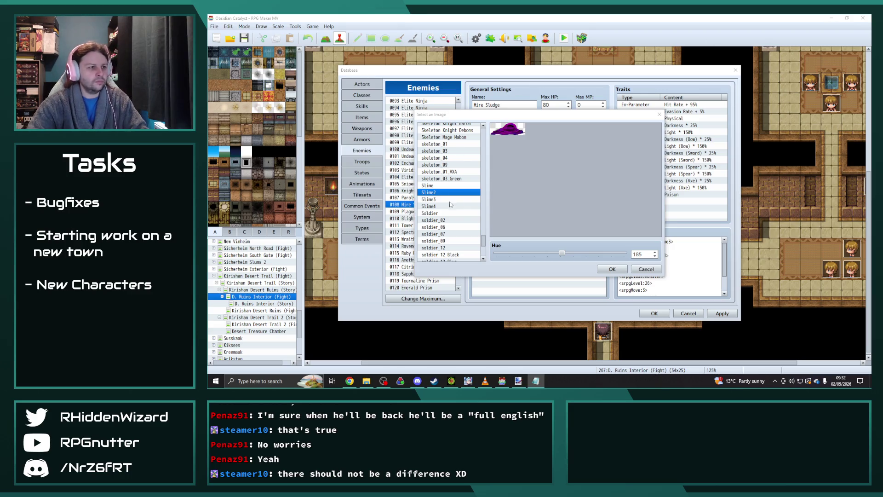
{"action": "left_click", "coordinate": [452, 204]}
{"action": "left_click", "coordinate": [437, 199]}
{"action": "left_click", "coordinate": [437, 193]}
{"action": "left_click", "coordinate": [437, 185]}
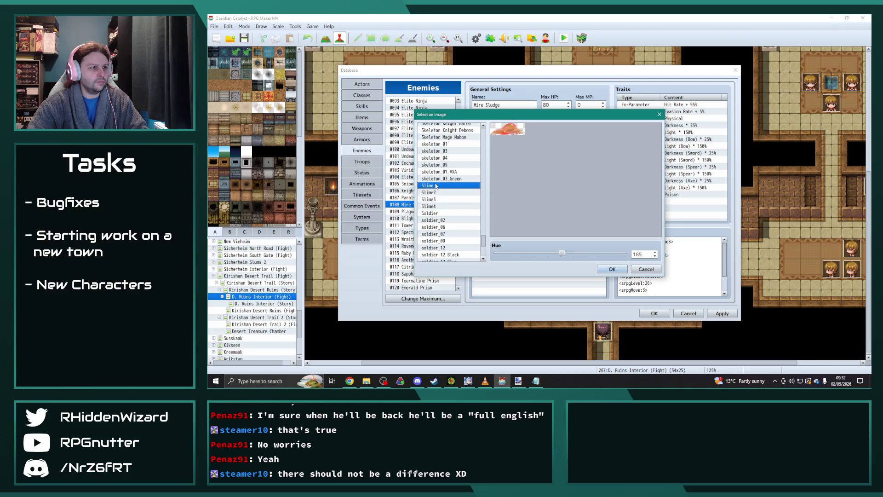
{"action": "left_click", "coordinate": [445, 192]}
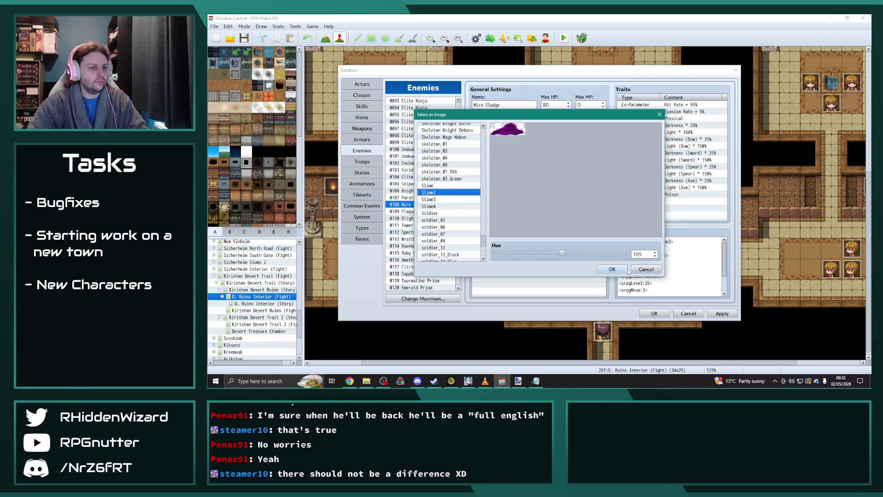
{"action": "left_click", "coordinate": [612, 269]}
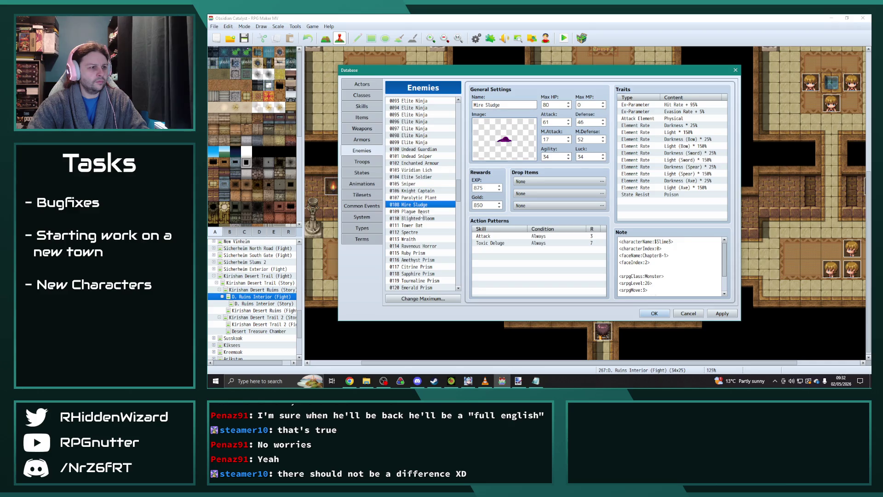
- Review Plague Beast's and Blighted Bloom's battler images, leaving both unchanged
{"action": "left_click", "coordinate": [419, 211]}
{"action": "double_click", "coordinate": [493, 141]}
{"action": "key", "text": "Escape"}
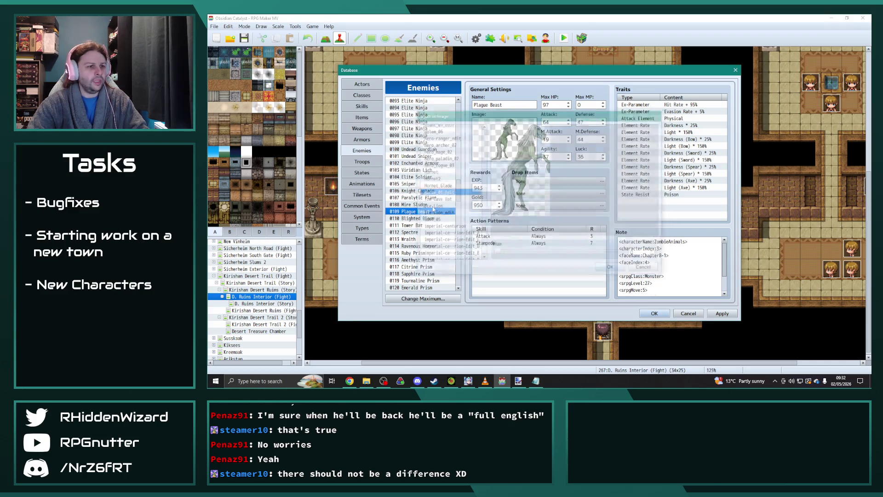
{"action": "left_click", "coordinate": [401, 218]}
{"action": "double_click", "coordinate": [502, 132]}
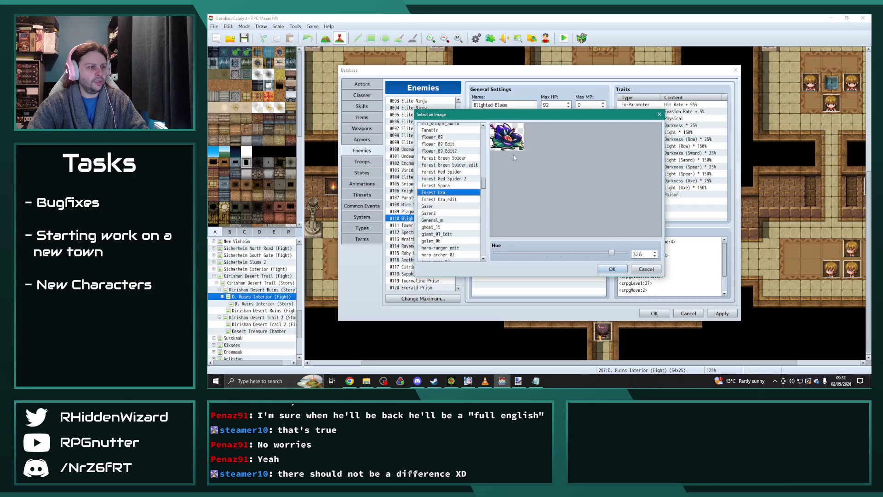
{"action": "key", "text": "alt+Tab"}
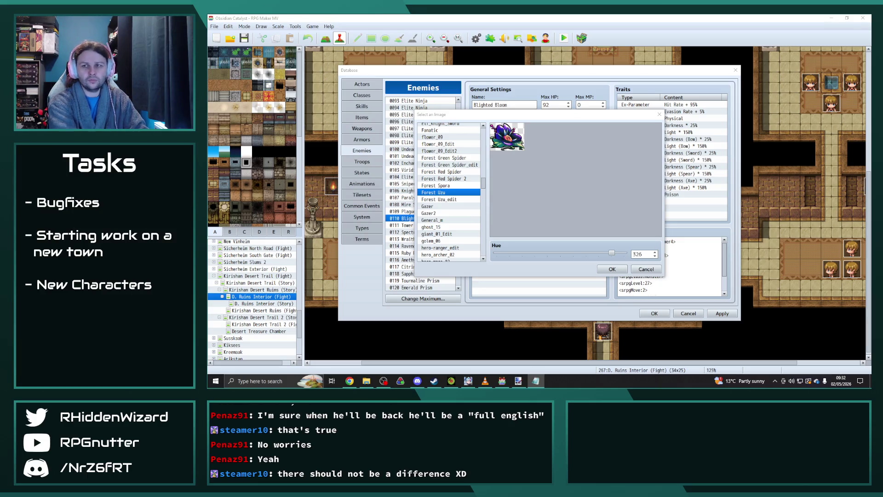
{"action": "left_click", "coordinate": [612, 269]}
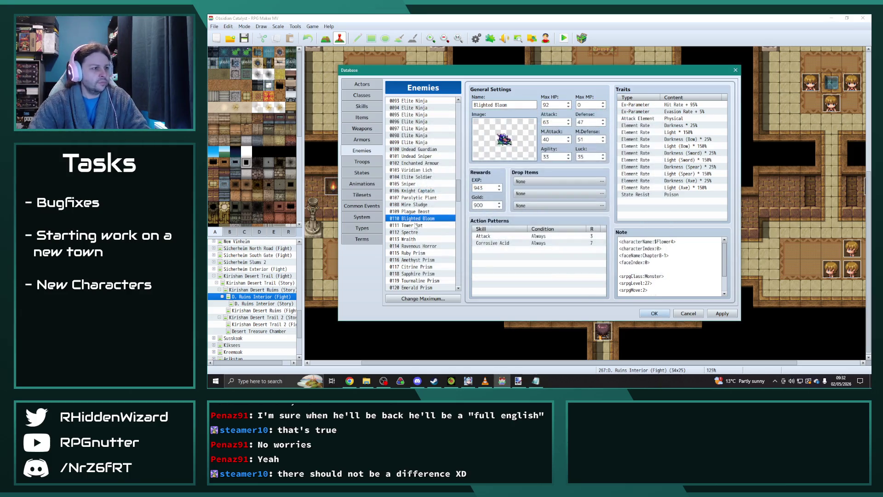
- Review Tower Bat, Spectre and Wraith, then bring up Ravenous Horror's battler image choices
{"action": "left_click", "coordinate": [416, 226]}
{"action": "double_click", "coordinate": [492, 152]}
{"action": "key", "text": "Escape"}
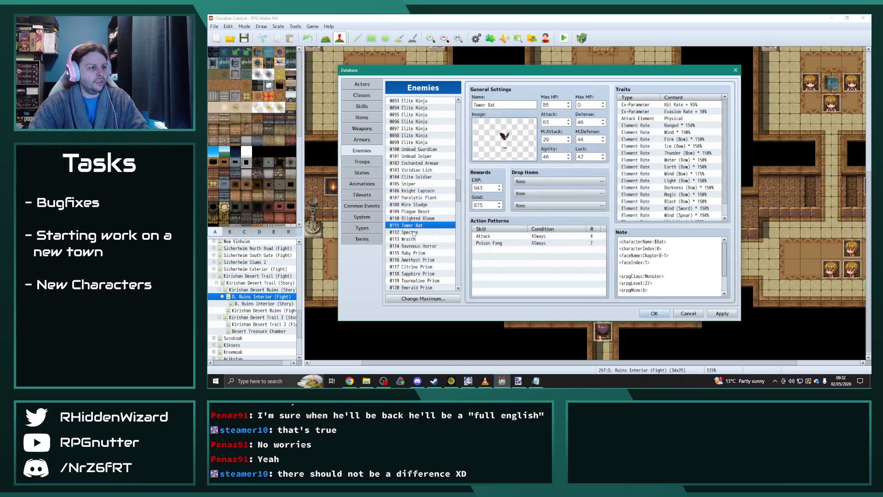
{"action": "left_click", "coordinate": [422, 233]}
{"action": "double_click", "coordinate": [492, 151]}
{"action": "key", "text": "Escape"}
{"action": "key", "text": "Down"}
{"action": "double_click", "coordinate": [496, 145]}
{"action": "key", "text": "Escape"}
{"action": "left_click", "coordinate": [414, 246]}
{"action": "double_click", "coordinate": [492, 149]}
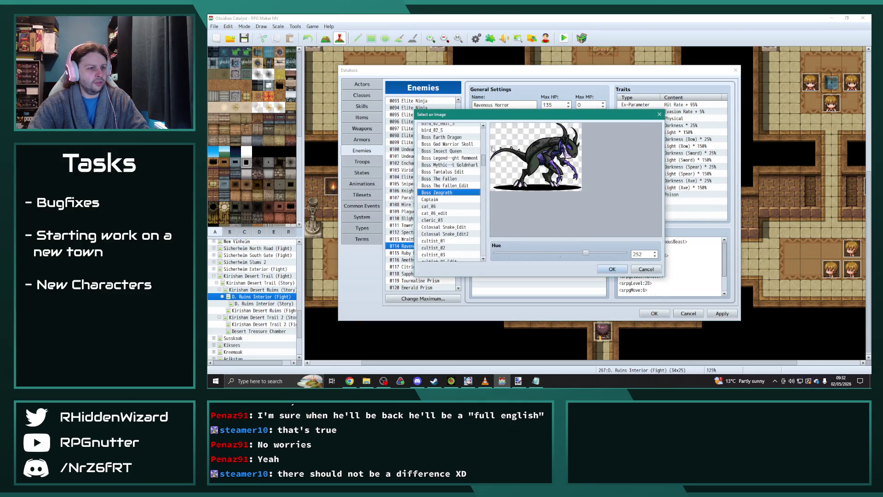
- Try hue 0 on Ravenous Horror's Boss Zeograth image, then restore hue 252 and confirm
{"action": "mouse_move", "coordinate": [586, 253]}
{"action": "left_mouse_down"}
{"action": "mouse_move", "coordinate": [468, 259]}
{"action": "mouse_move", "coordinate": [589, 254]}
{"action": "mouse_move", "coordinate": [504, 253]}
{"action": "mouse_move", "coordinate": [581, 255]}
{"action": "left_mouse_up"}
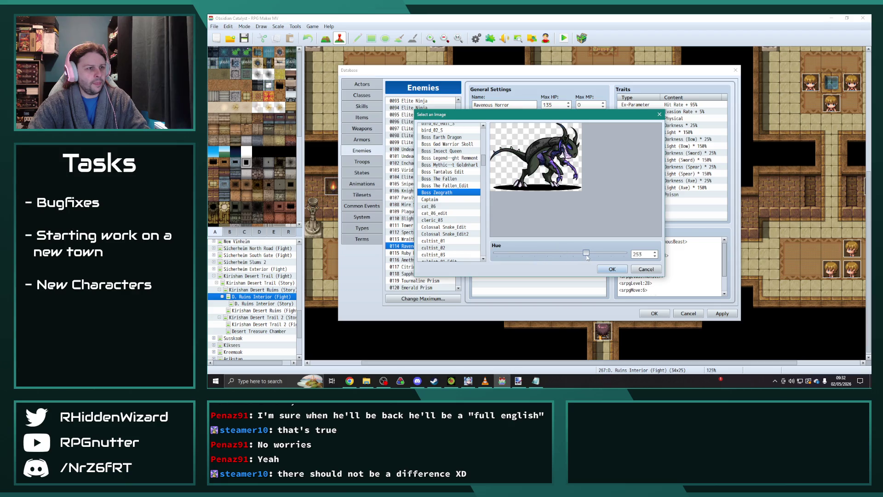
{"action": "double_click", "coordinate": [655, 252]}
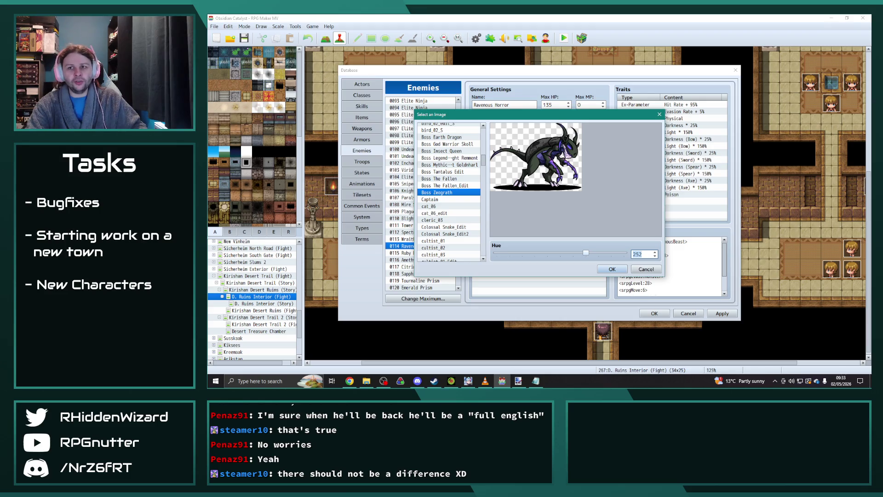
{"action": "key", "text": "alt+Tab"}
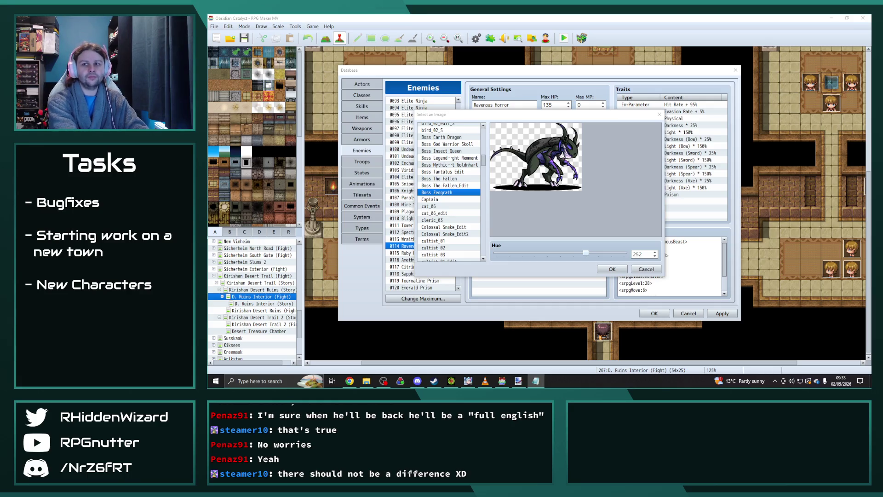
{"action": "left_click", "coordinate": [613, 271]}
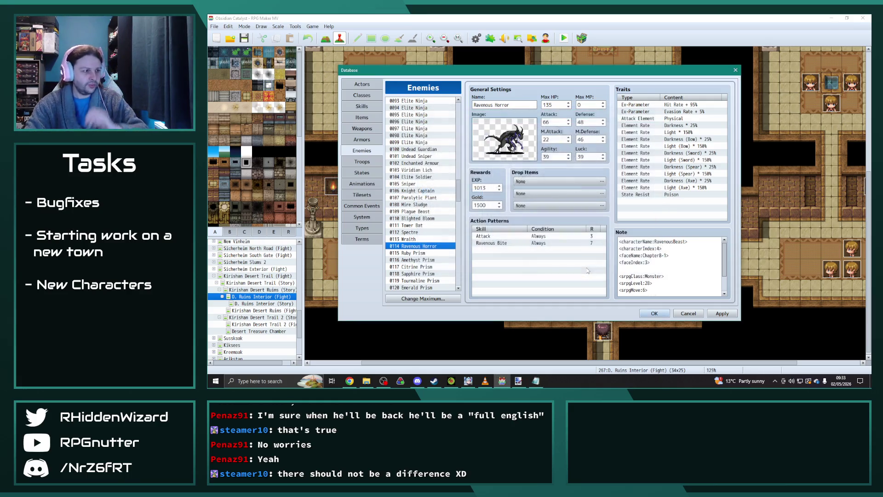
- Confirm the Arcane Crystal battler images for Ruby Prism and Amethyst Prism
{"action": "left_click", "coordinate": [406, 253]}
{"action": "double_click", "coordinate": [508, 152]}
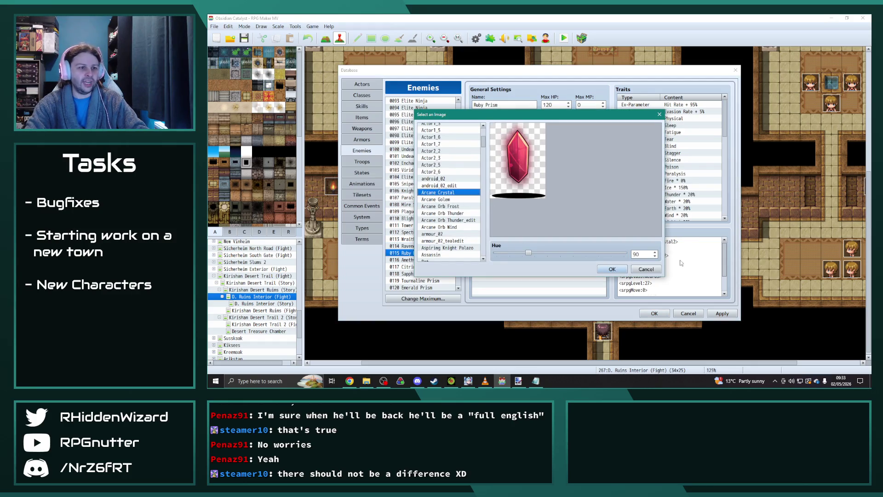
{"action": "left_click", "coordinate": [618, 270]}
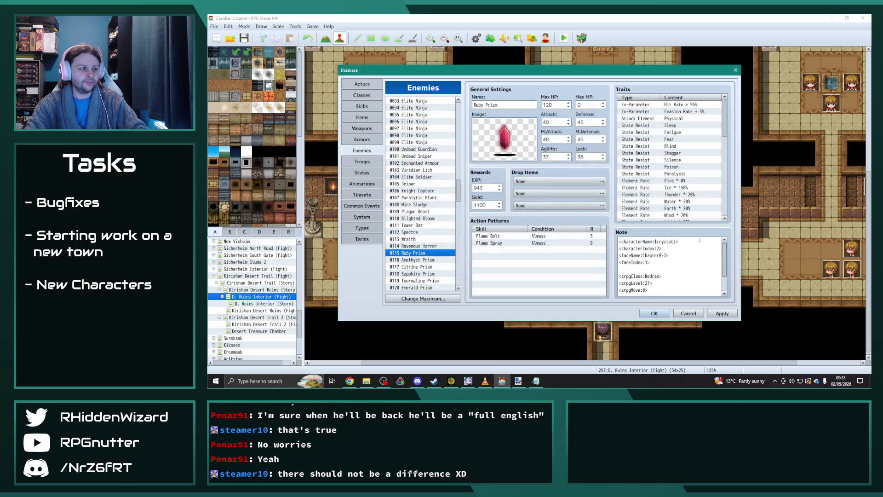
{"action": "key", "text": "alt+Tab"}
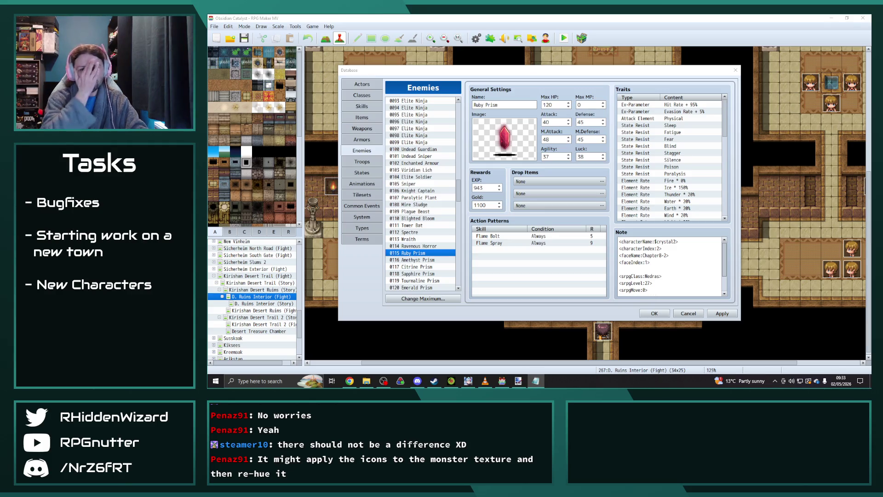
{"action": "left_click", "coordinate": [427, 260]}
{"action": "double_click", "coordinate": [501, 140]}
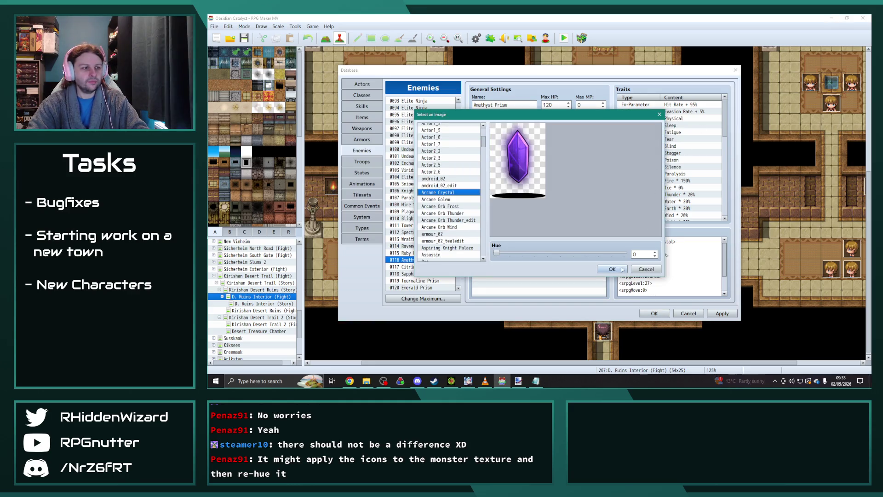
{"action": "left_click", "coordinate": [612, 269]}
- Confirm Citrine Prism's Arcane Crystal battler image
{"action": "left_click", "coordinate": [401, 267]}
{"action": "double_click", "coordinate": [514, 146]}
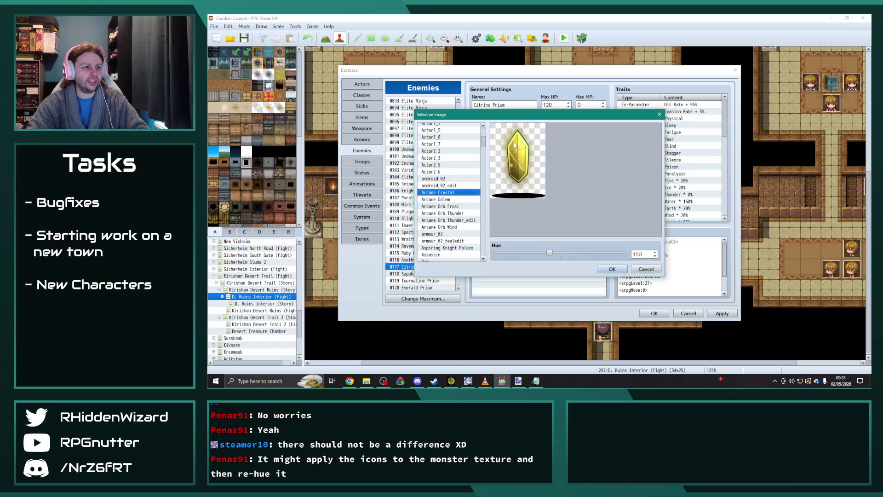
{"action": "key", "text": "alt+Tab"}
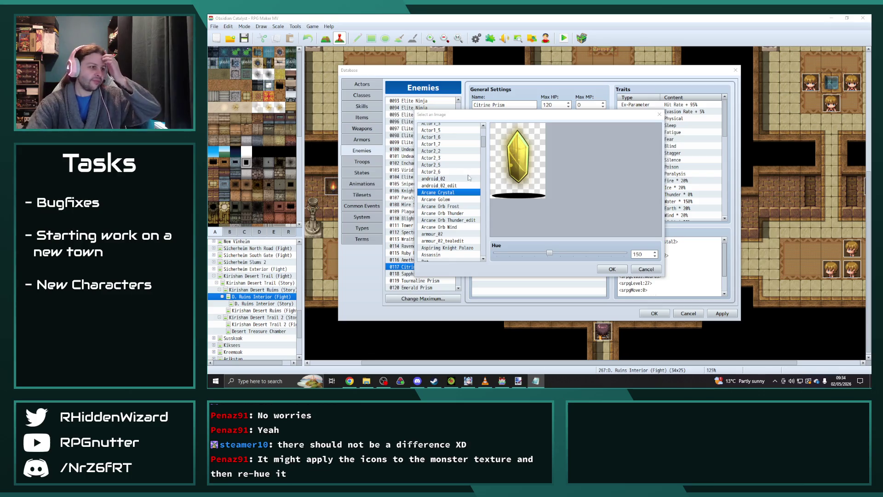
{"action": "left_click", "coordinate": [590, 268]}
{"action": "left_click", "coordinate": [613, 269]}
{"action": "scroll", "coordinate": [414, 230], "scroll_direction": "down", "scroll_amount": 2}
- Confirm the Arcane Crystal images for Sapphire Prism and Tourmaline Prism
{"action": "left_click", "coordinate": [405, 239]}
{"action": "double_click", "coordinate": [500, 157]}
{"action": "key", "text": "alt+Tab"}
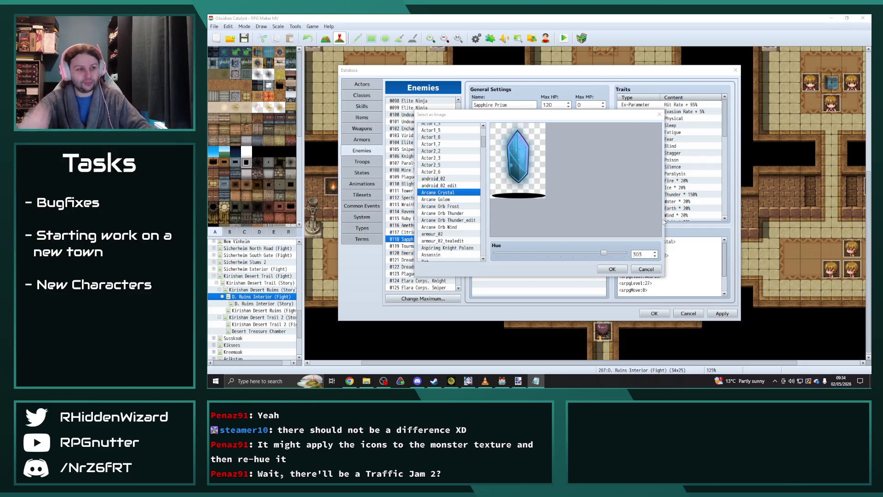
{"action": "left_click", "coordinate": [611, 269]}
{"action": "left_click", "coordinate": [401, 246]}
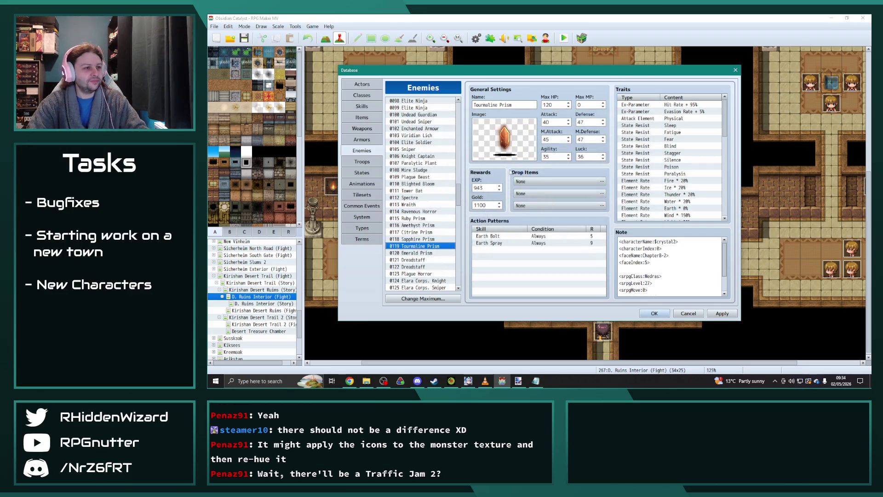
{"action": "double_click", "coordinate": [510, 150]}
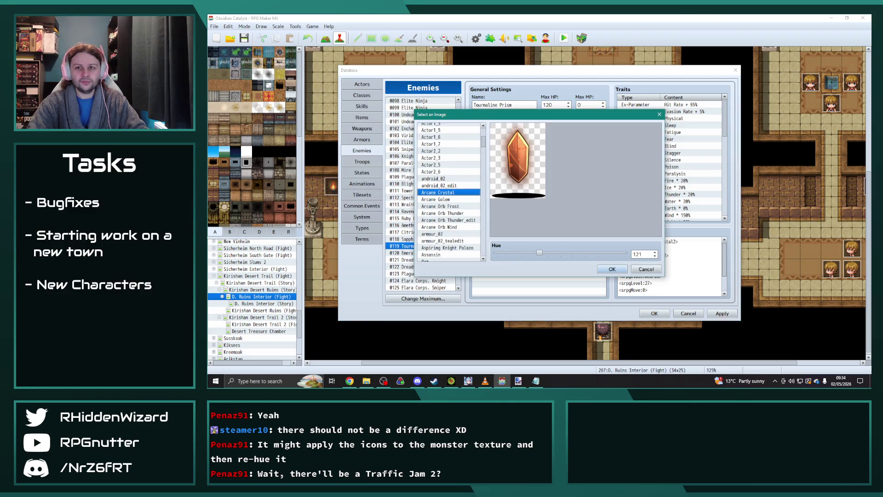
{"action": "key", "text": "alt+Tab"}
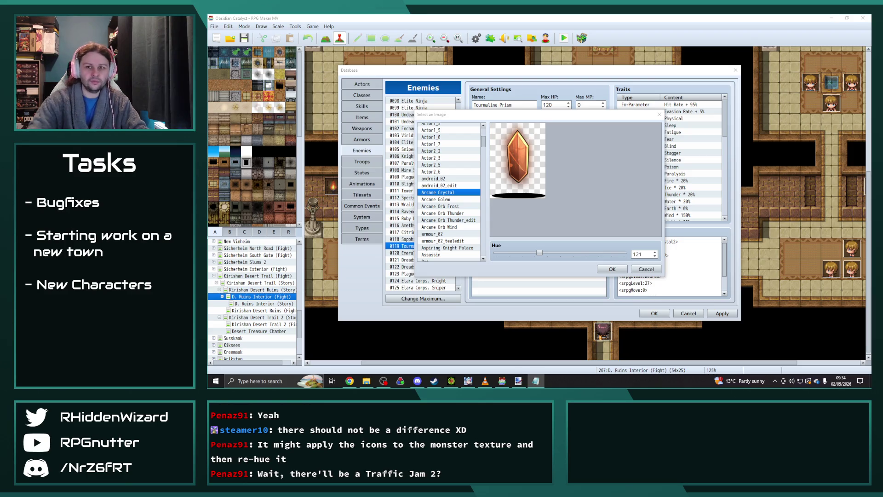
{"action": "left_click", "coordinate": [613, 269]}
- Bring up 0120 Emerald Prism's image choice, showing Arcane Crystal at hue 218
{"action": "left_click", "coordinate": [401, 252]}
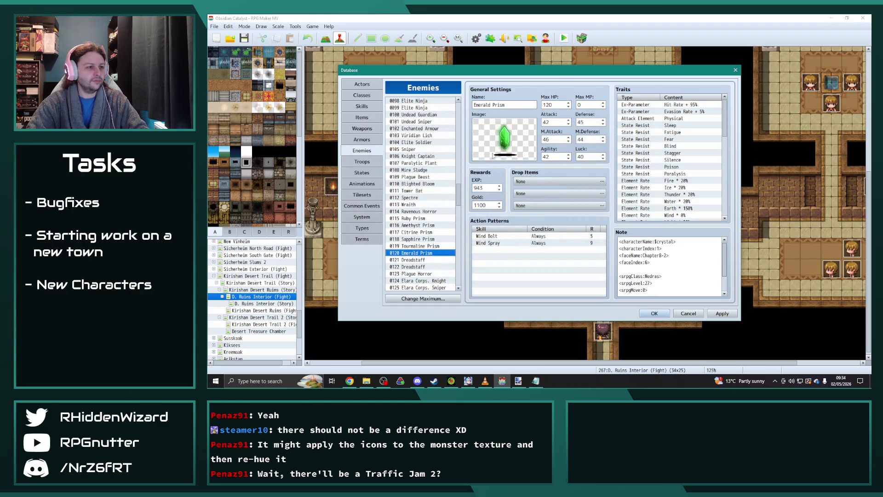
{"action": "double_click", "coordinate": [503, 136]}
{"action": "key", "text": "alt+Tab"}
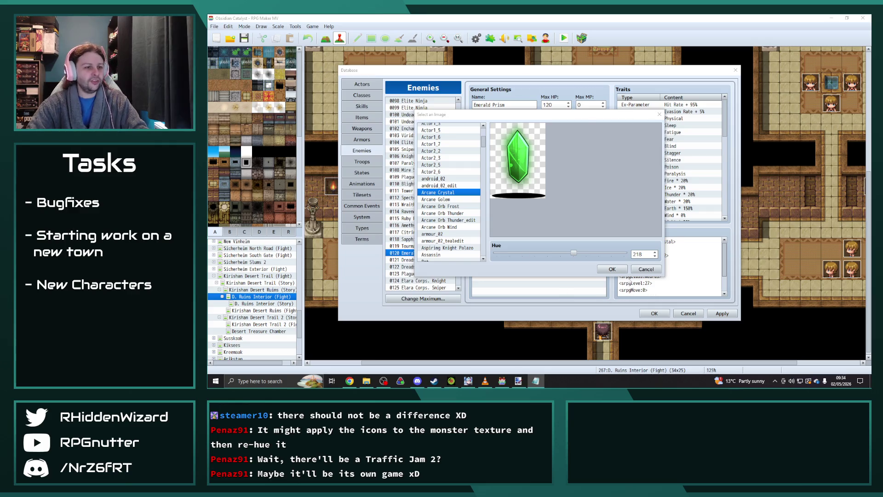
- Confirm Emerald Prism's image, set 0121 Dreadstaff to Dreadstaff2 at hue 24, then open 0122's image choice
{"action": "left_click", "coordinate": [646, 269]}
{"action": "left_click", "coordinate": [400, 260]}
{"action": "double_click", "coordinate": [505, 140]}
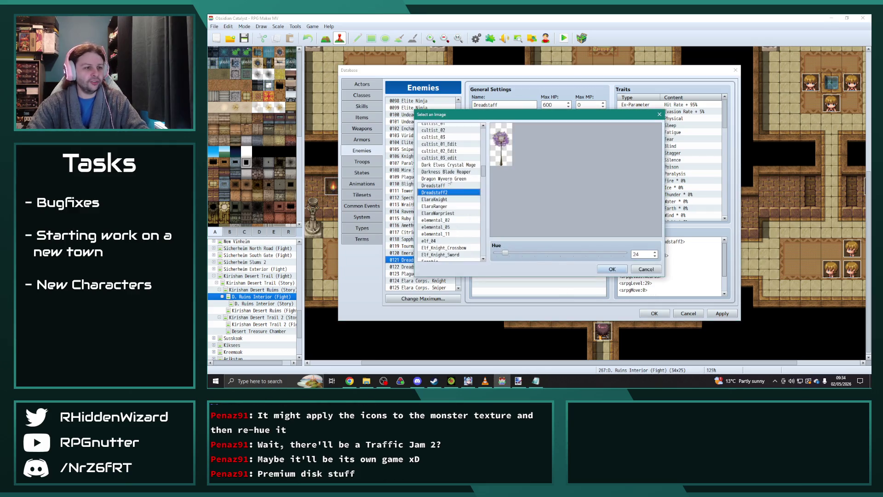
{"action": "mouse_move", "coordinate": [506, 253]}
{"action": "left_mouse_down"}
{"action": "mouse_move", "coordinate": [489, 252]}
{"action": "mouse_move", "coordinate": [505, 253]}
{"action": "left_mouse_up"}
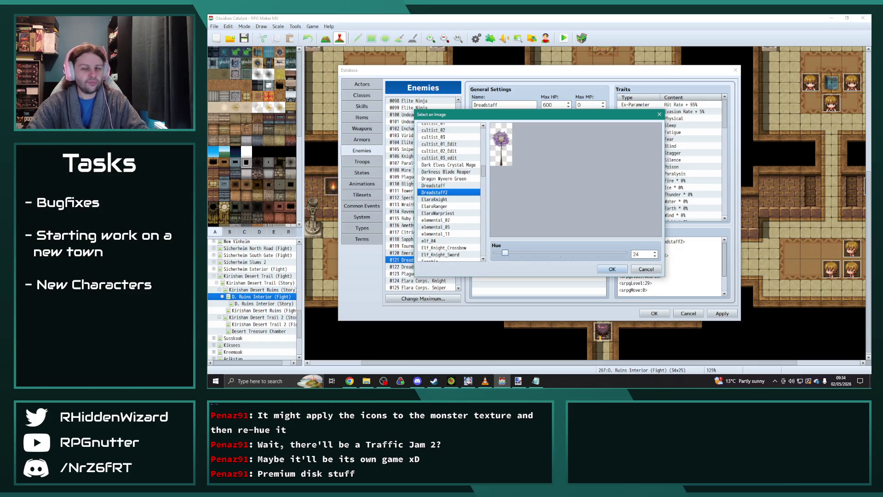
{"action": "key", "text": "alt+Tab"}
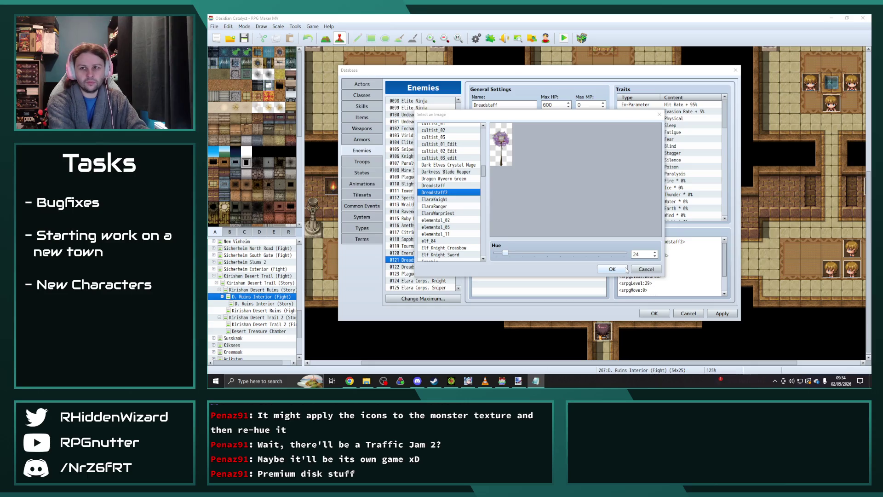
{"action": "left_click", "coordinate": [612, 269]}
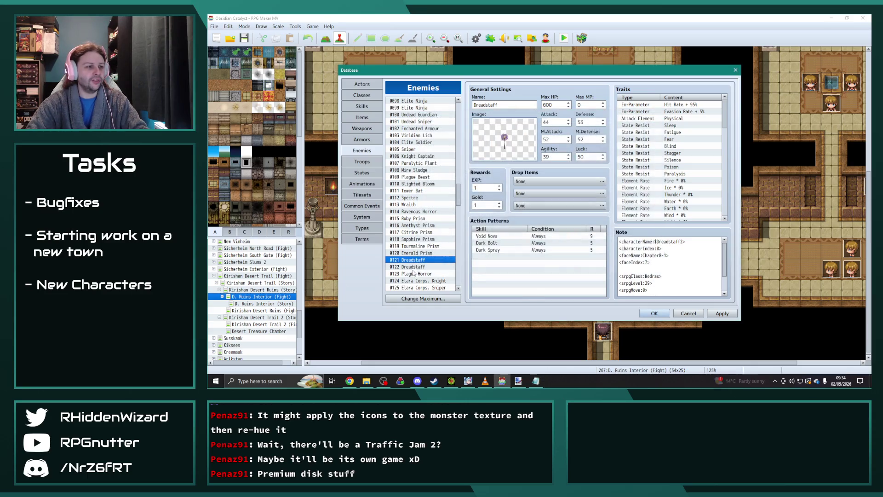
{"action": "left_click", "coordinate": [400, 267]}
{"action": "double_click", "coordinate": [513, 142]}
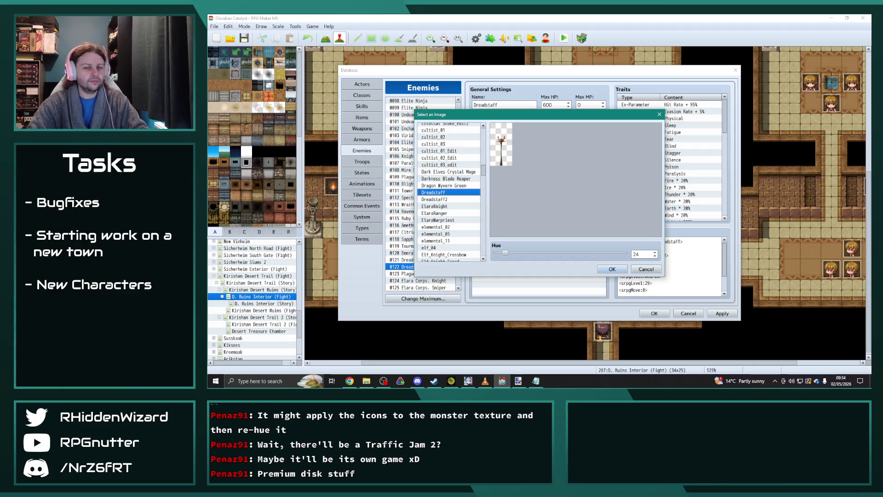
- Keep the Dreadstaff battler image at hue 24 for entry 0122 Dreadstaff
{"action": "key", "text": "alt+Tab"}
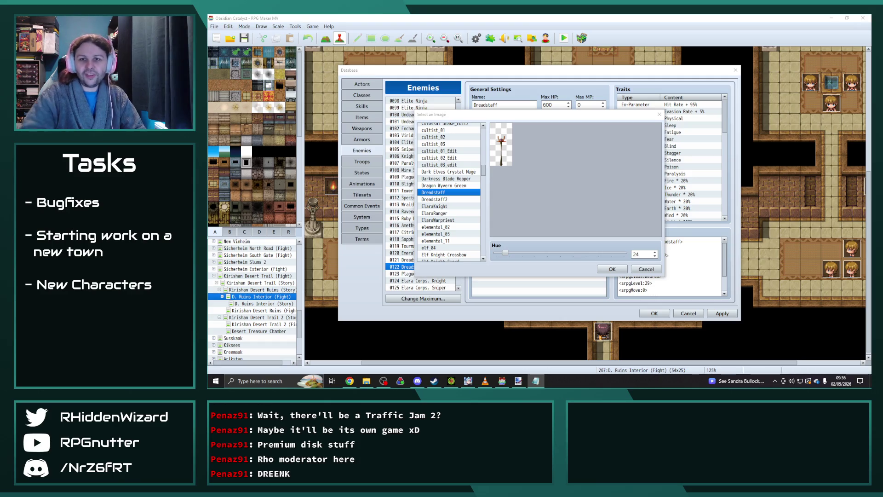
{"action": "left_click", "coordinate": [613, 270]}
{"action": "left_click", "coordinate": [614, 269]}
{"action": "scroll", "coordinate": [430, 216], "scroll_direction": "down", "scroll_amount": 3}
- Compare Gazer and Gazer2 for Plague Horror at hue 0, ending on Gazer2 at hue 247
{"action": "left_click", "coordinate": [430, 204]}
{"action": "double_click", "coordinate": [506, 141]}
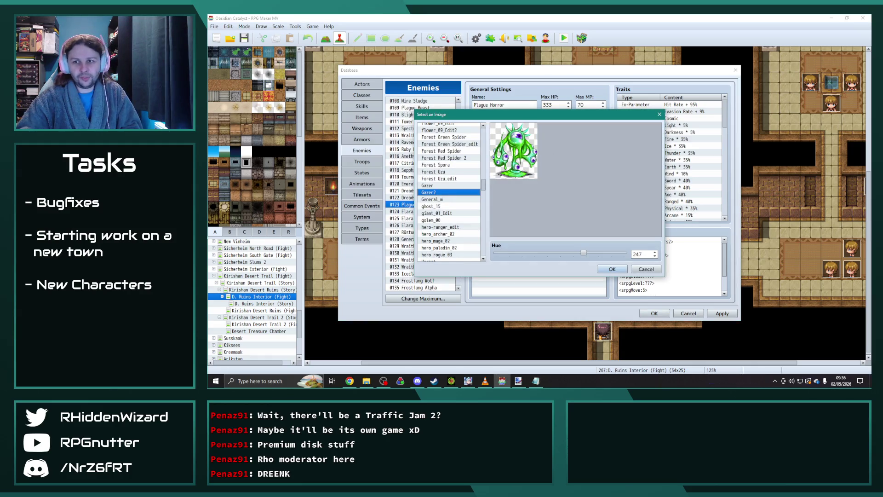
{"action": "key", "text": "alt+Tab"}
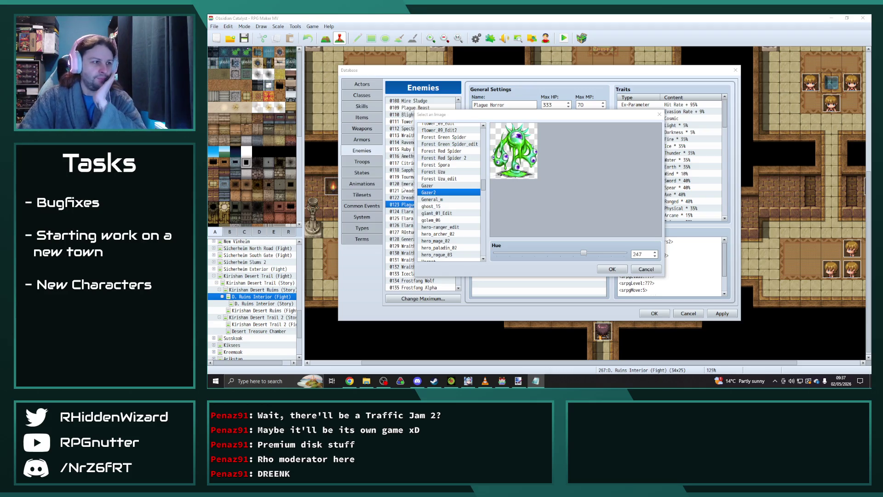
{"action": "left_click", "coordinate": [442, 187]}
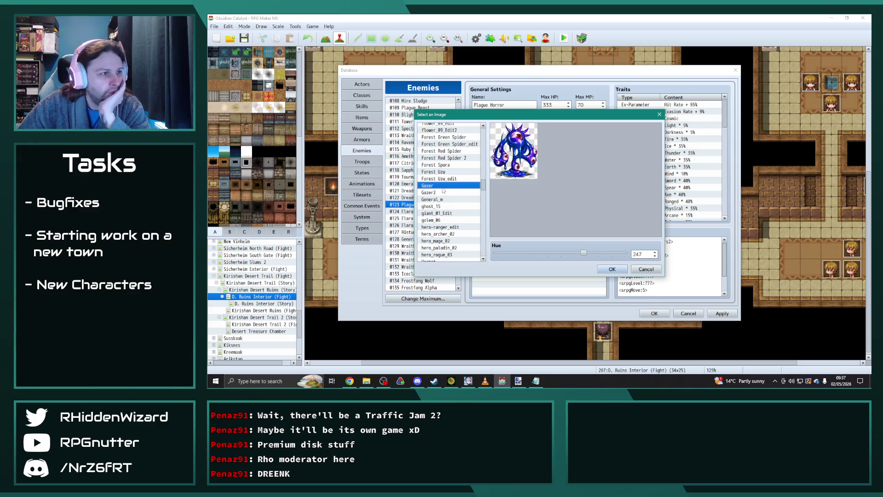
{"action": "left_click", "coordinate": [442, 192]}
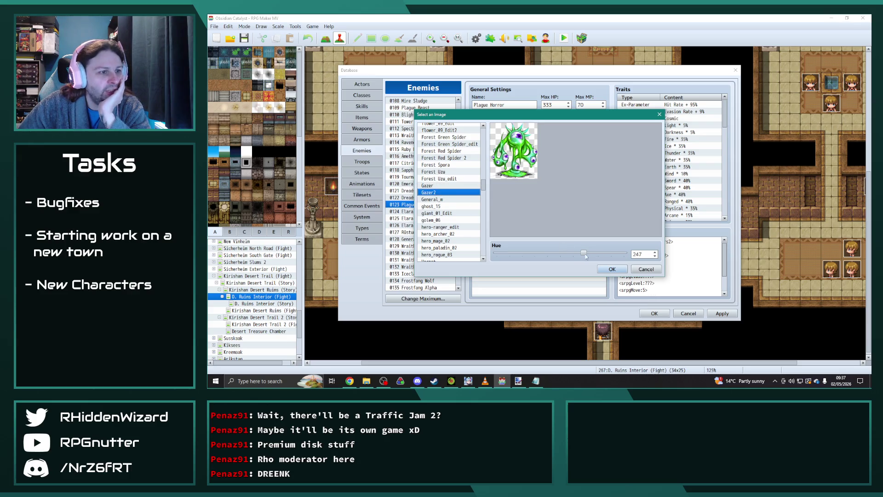
{"action": "left_click_drag", "start_coordinate": [584, 253], "coordinate": [492, 255]}
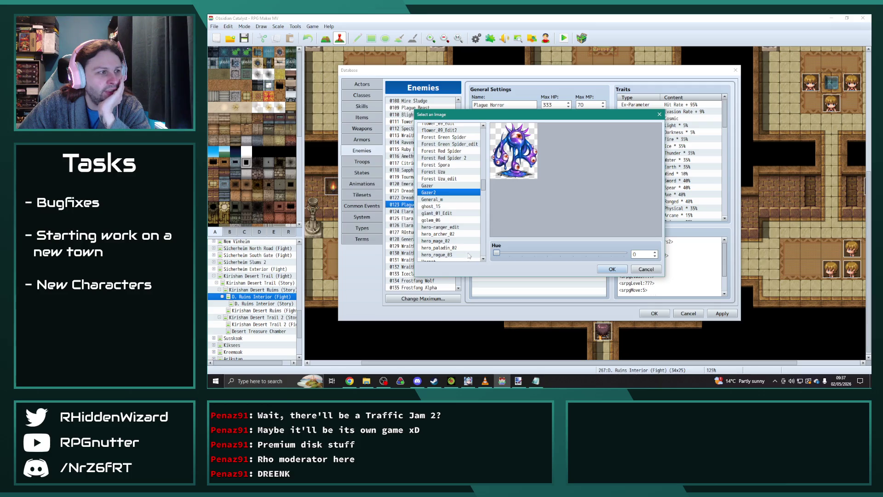
{"action": "key", "text": "Up"}
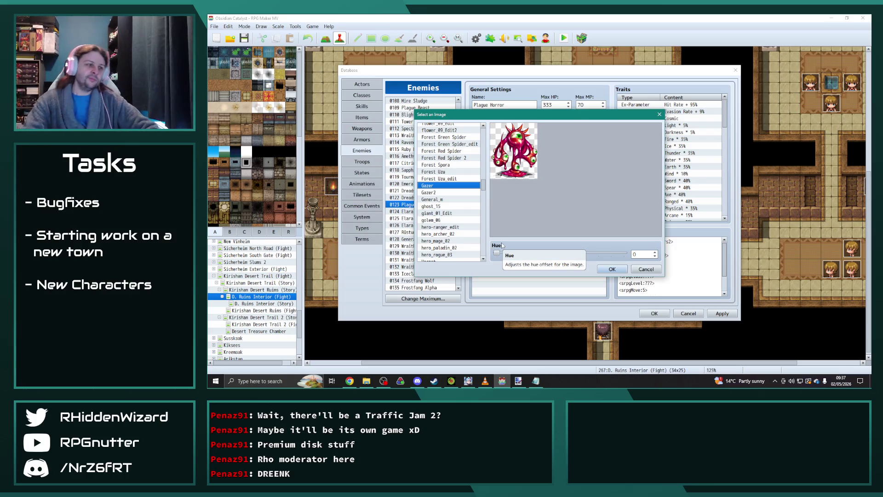
{"action": "left_click", "coordinate": [431, 192]}
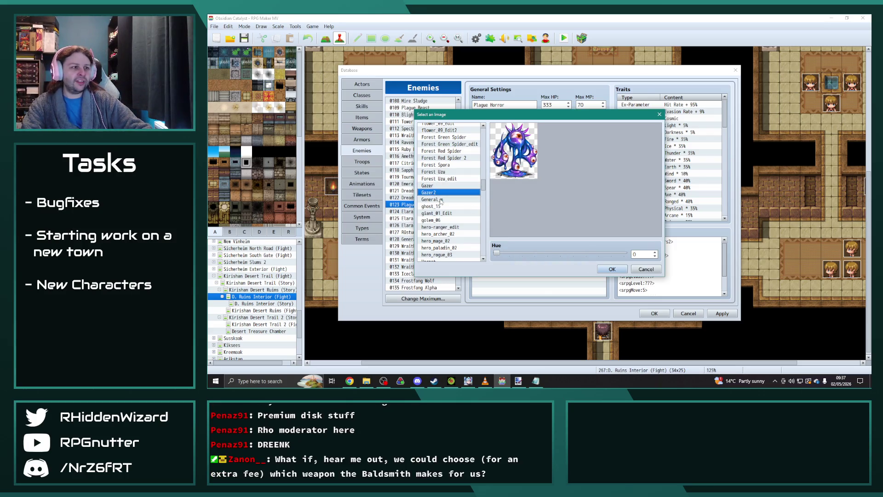
{"action": "left_click_drag", "start_coordinate": [498, 253], "coordinate": [586, 258]}
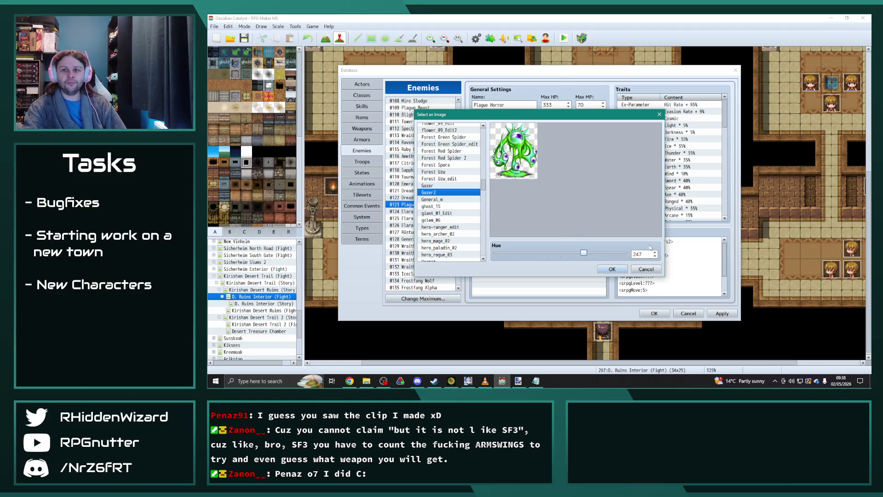
- Apply the green Gazer2 image at hue 247 to Plague Horror
{"action": "left_click", "coordinate": [616, 270]}
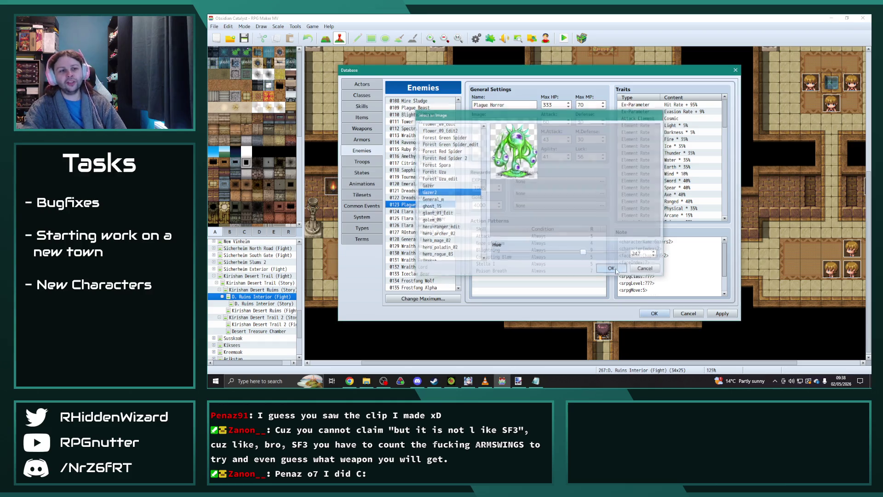
- Check the Elara Corps. Knight, Sniper and Warpriest battler images without changing them
{"action": "left_click", "coordinate": [414, 211]}
{"action": "double_click", "coordinate": [510, 147]}
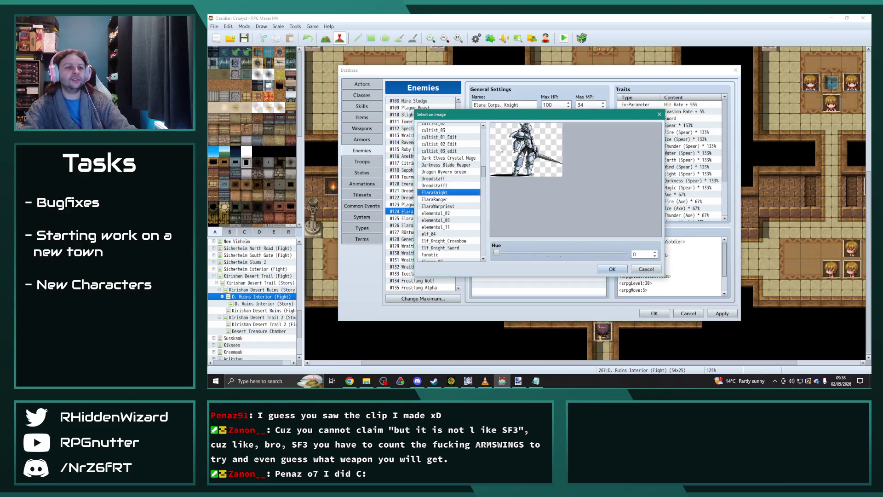
{"action": "key", "text": "Escape"}
{"action": "left_click", "coordinate": [427, 218]}
{"action": "double_click", "coordinate": [498, 154]}
{"action": "key", "text": "Escape"}
{"action": "left_click", "coordinate": [428, 225]}
{"action": "double_click", "coordinate": [506, 140]}
{"action": "key", "text": "Escape"}
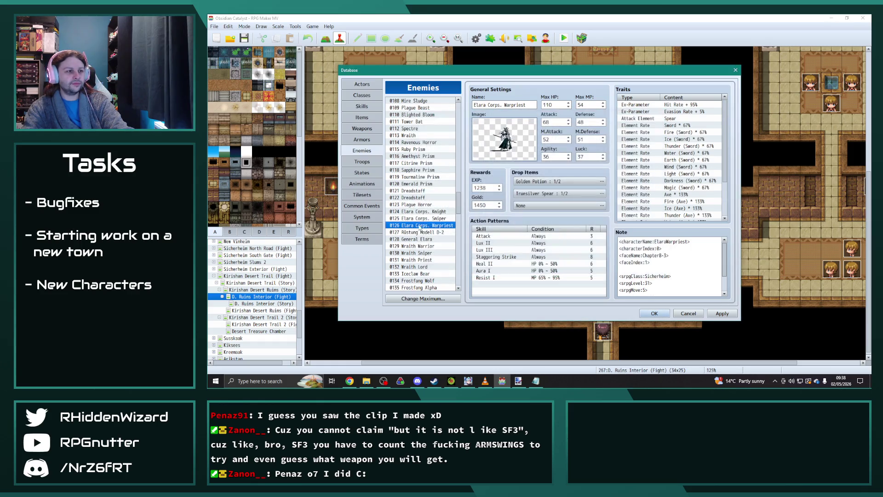
- Keep Rüstung Modell D-2's current battler image
{"action": "left_click", "coordinate": [414, 231]}
{"action": "double_click", "coordinate": [501, 148]}
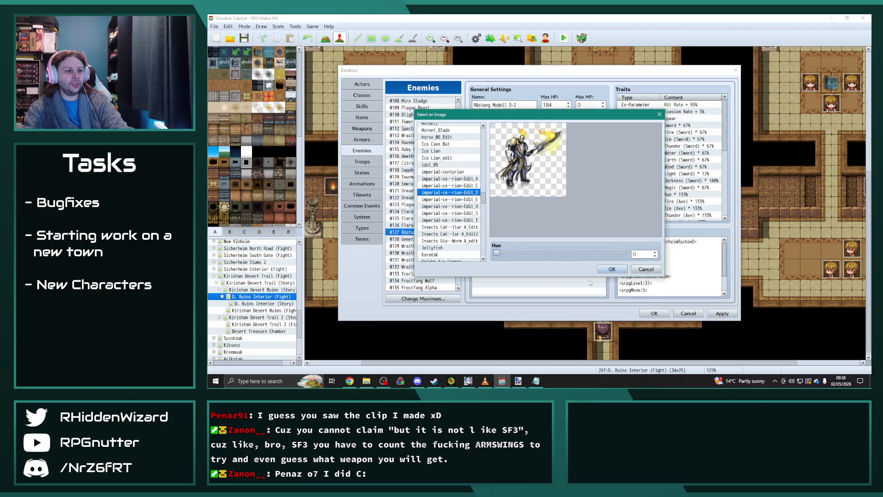
{"action": "left_click", "coordinate": [606, 270]}
- Preview General Elara's Dark Elves Crystal Mage image at hue 0, then return it to hue 10
{"action": "left_click", "coordinate": [430, 240]}
{"action": "double_click", "coordinate": [506, 138]}
{"action": "key", "text": "Escape"}
{"action": "double_click", "coordinate": [516, 142]}
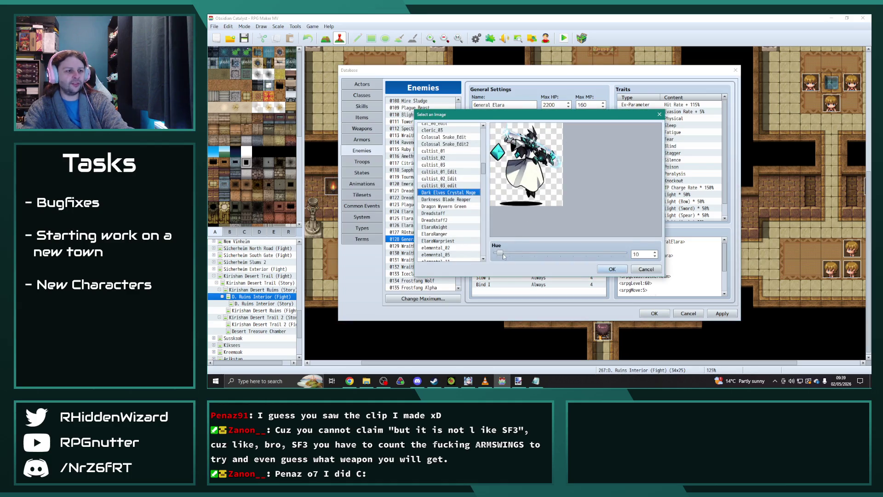
{"action": "left_click_drag", "start_coordinate": [504, 256], "coordinate": [487, 259]}
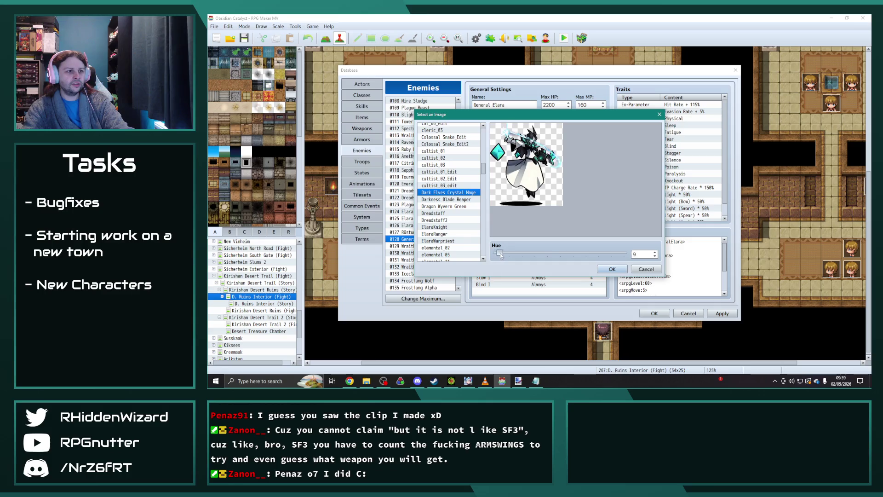
{"action": "left_click_drag", "start_coordinate": [496, 256], "coordinate": [501, 256]}
{"action": "key", "text": "alt+Tab"}
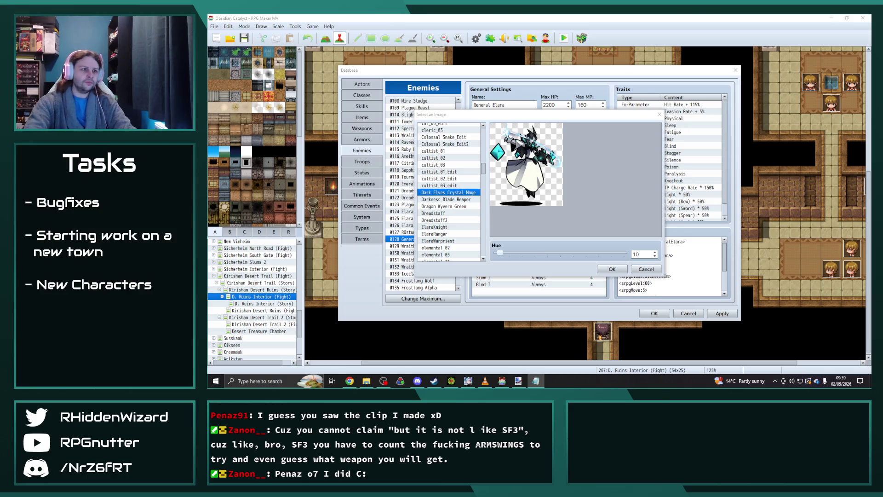
- Confirm General Elara's image at hue 10 and check the Wraith Warrior, Sniper and Priest images
{"action": "left_click", "coordinate": [612, 269]}
{"action": "left_click", "coordinate": [410, 246]}
{"action": "double_click", "coordinate": [503, 138]}
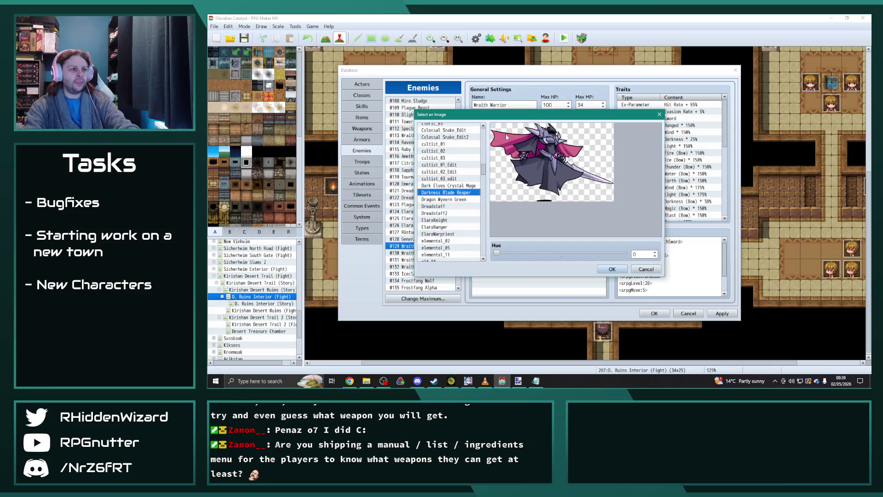
{"action": "key", "text": "Escape"}
{"action": "left_click", "coordinate": [426, 252]}
{"action": "double_click", "coordinate": [503, 136]}
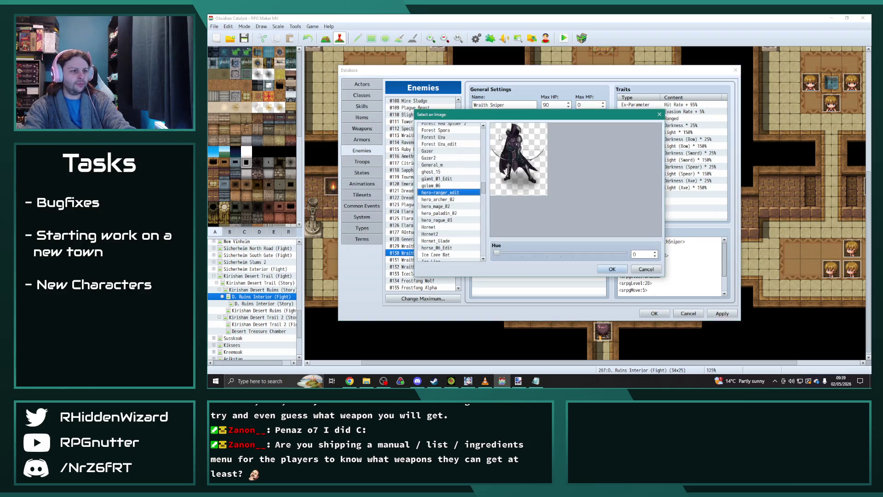
{"action": "key", "text": "Escape"}
{"action": "left_click", "coordinate": [427, 260]}
{"action": "double_click", "coordinate": [508, 152]}
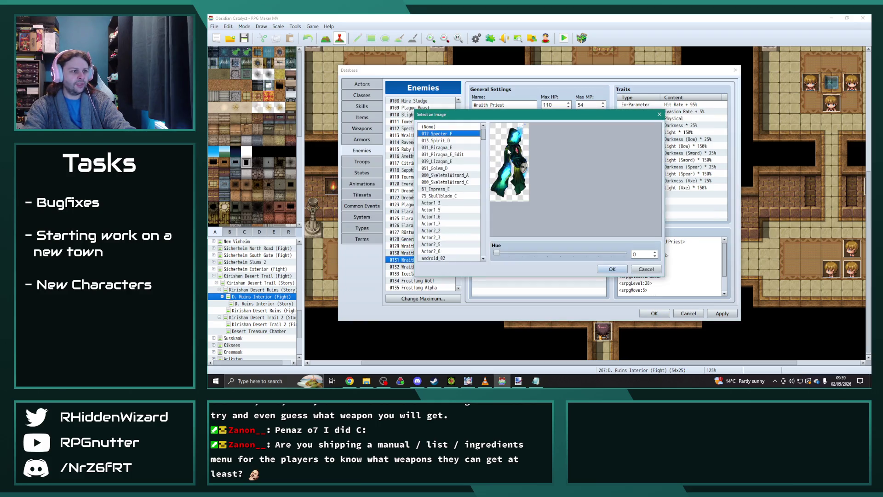
{"action": "key", "text": "Escape"}
- Set Wraith Lord's Litch King V2 battler image to hue 0
{"action": "left_click", "coordinate": [428, 267]}
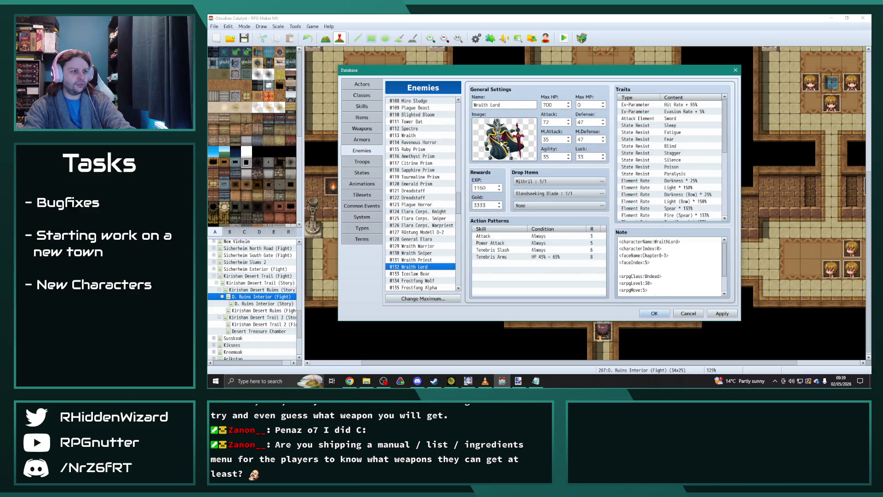
{"action": "double_click", "coordinate": [500, 143]}
{"action": "left_click_drag", "start_coordinate": [624, 252], "coordinate": [483, 256]}
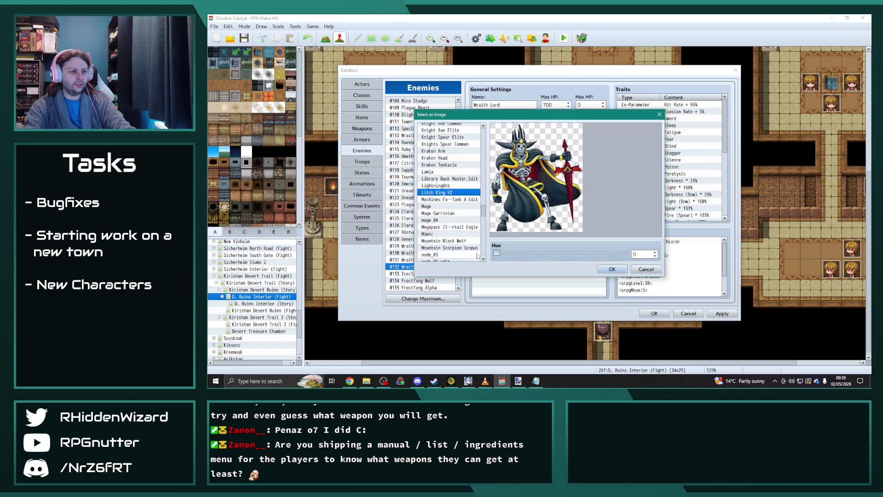
{"action": "left_click", "coordinate": [612, 269]}
{"action": "scroll", "coordinate": [423, 194], "scroll_direction": "down", "scroll_amount": 4}
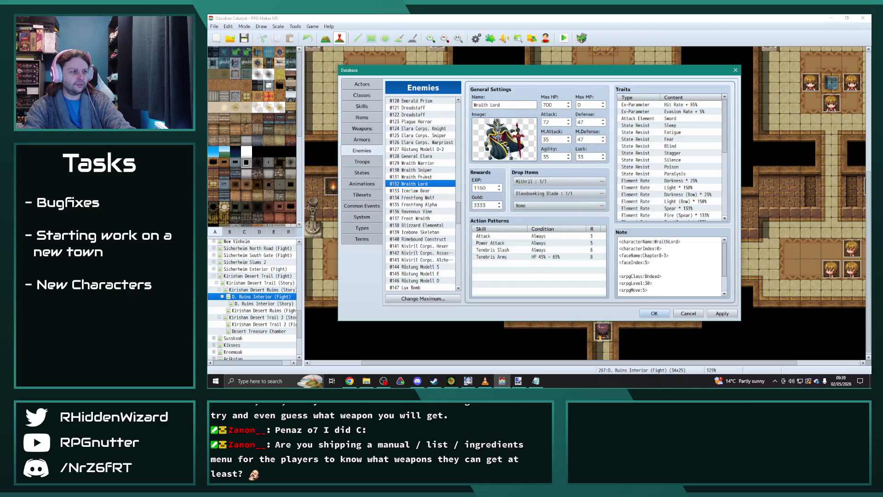
- Check Iceclaw Bear, Frostfang Wolf, Frostfang Alpha and Ravenous Vine images without changes
{"action": "left_click", "coordinate": [422, 191]}
{"action": "double_click", "coordinate": [506, 138]}
{"action": "left_click", "coordinate": [612, 269]}
{"action": "left_click", "coordinate": [414, 198]}
{"action": "double_click", "coordinate": [523, 137]}
{"action": "key", "text": "Return"}
{"action": "left_click", "coordinate": [414, 205]}
{"action": "double_click", "coordinate": [520, 138]}
{"action": "key", "text": "Return"}
{"action": "left_click", "coordinate": [417, 212]}
{"action": "double_click", "coordinate": [510, 141]}
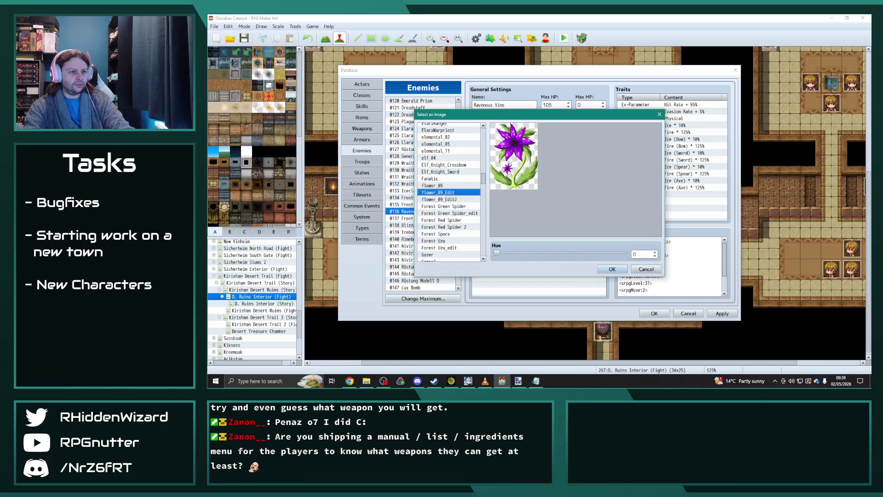
{"action": "key", "text": "Return"}
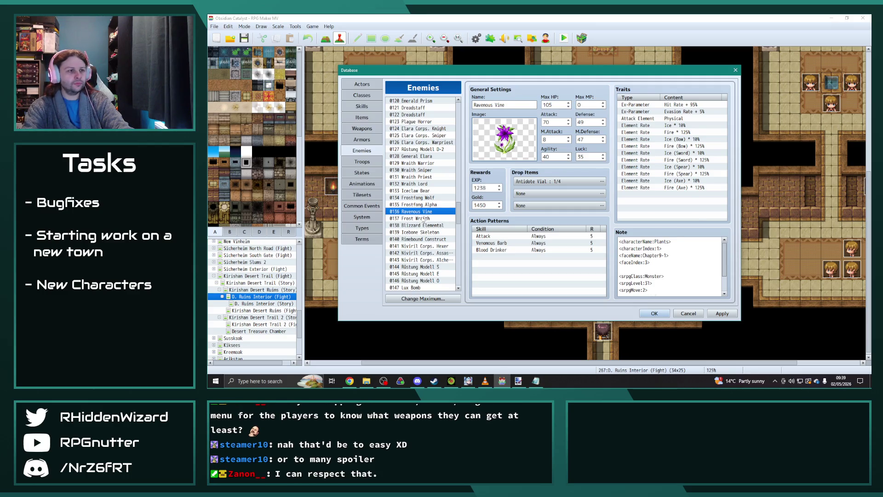
- Confirm Frost Wraith's 013_Spirit_D image and Blizzard Elemental's frost crystal image
{"action": "left_click", "coordinate": [423, 219]}
{"action": "double_click", "coordinate": [516, 153]}
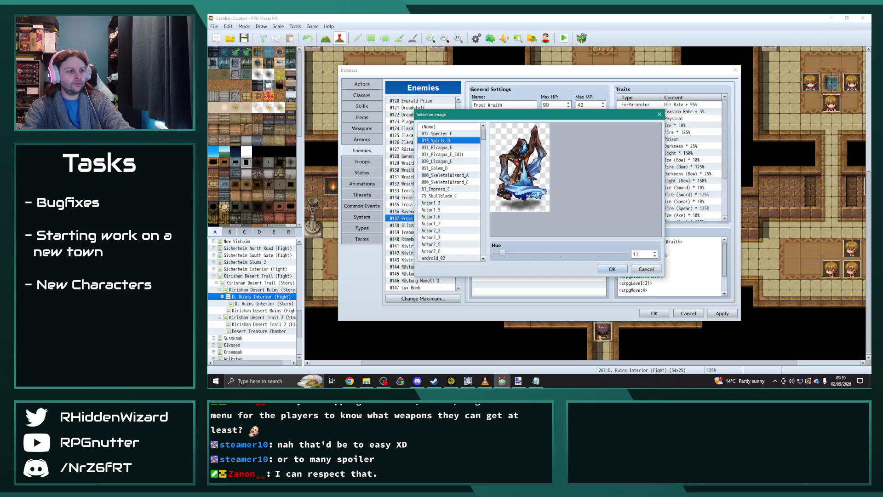
{"action": "key", "text": "alt+Tab"}
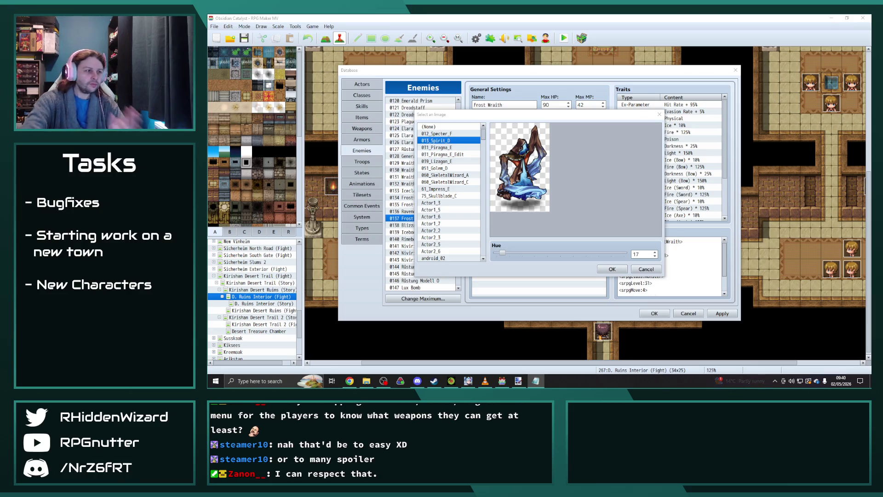
{"action": "left_click", "coordinate": [606, 269]}
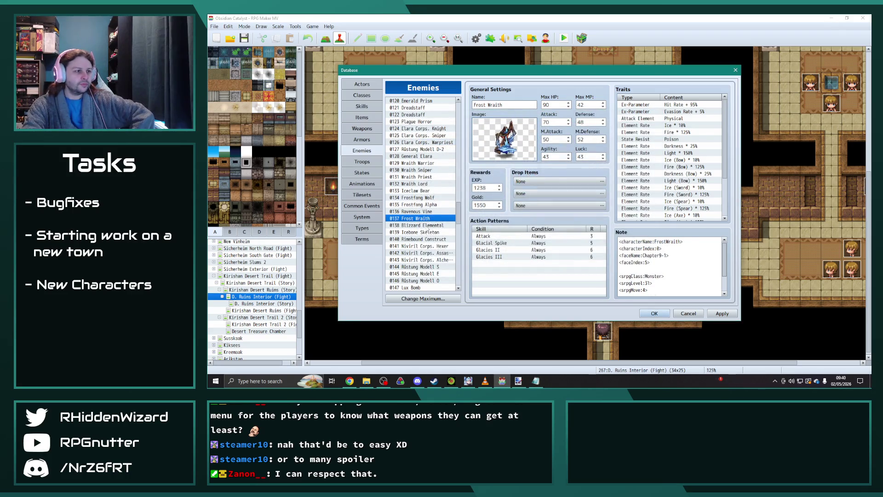
{"action": "left_click", "coordinate": [417, 225]}
{"action": "double_click", "coordinate": [499, 157]}
{"action": "double_click", "coordinate": [500, 157]}
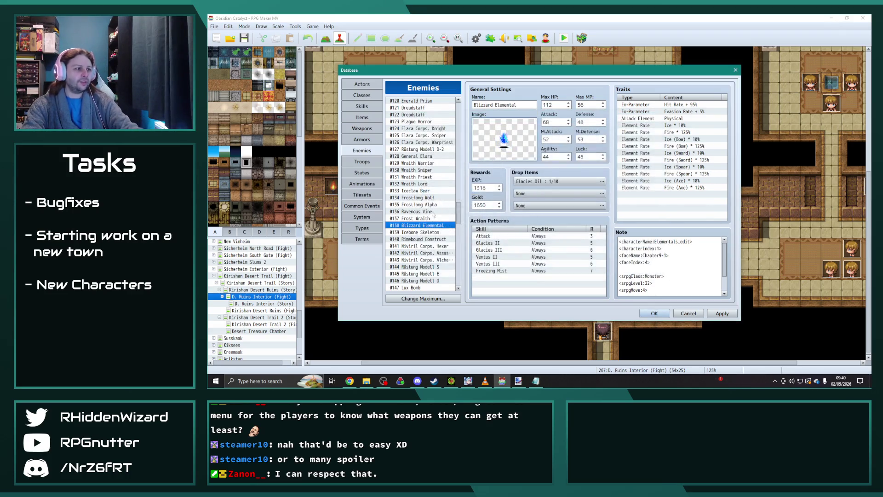
- Check the battler images of entry 0139 and Rimebound Construct without changes
{"action": "left_click", "coordinate": [426, 238]}
{"action": "left_click", "coordinate": [426, 232]}
{"action": "double_click", "coordinate": [504, 138]}
{"action": "key", "text": "Escape"}
{"action": "left_click", "coordinate": [426, 238]}
{"action": "double_click", "coordinate": [504, 138]}
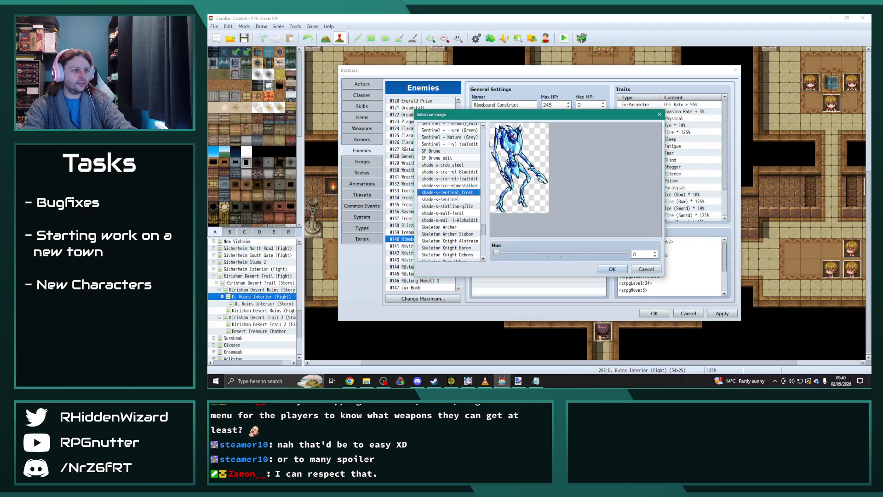
{"action": "key", "text": "Escape"}
{"action": "scroll", "coordinate": [434, 216], "scroll_direction": "down", "scroll_amount": 2}
- Check the Niviril Corps. Assassin and Alchemist battler images without changes
{"action": "left_click", "coordinate": [434, 218]}
{"action": "double_click", "coordinate": [484, 152]}
{"action": "key", "text": "Escape"}
{"action": "double_click", "coordinate": [484, 152]}
{"action": "key", "text": "Escape"}
{"action": "left_click", "coordinate": [416, 225]}
{"action": "double_click", "coordinate": [505, 143]}
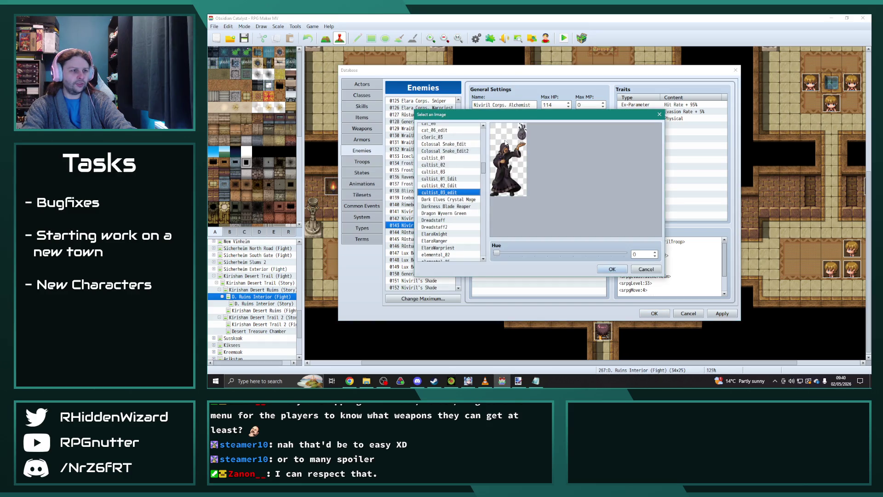
{"action": "key", "text": "Escape"}
{"action": "scroll", "coordinate": [435, 193], "scroll_direction": "down", "scroll_amount": 2}
- Reset Rüstung Modell S's battler image hue from 360 to 0
{"action": "left_click", "coordinate": [435, 184]}
{"action": "double_click", "coordinate": [507, 137]}
{"action": "left_click", "coordinate": [496, 252]}
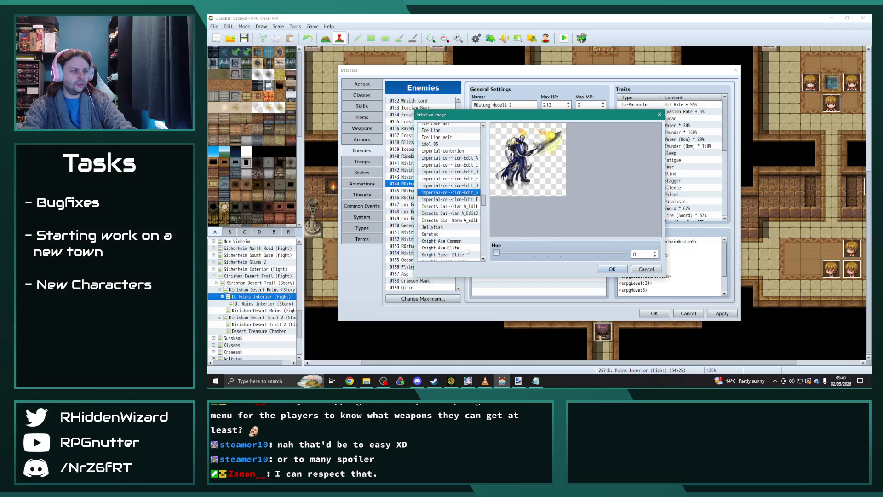
{"action": "left_click", "coordinate": [611, 269]}
{"action": "left_click", "coordinate": [402, 191]}
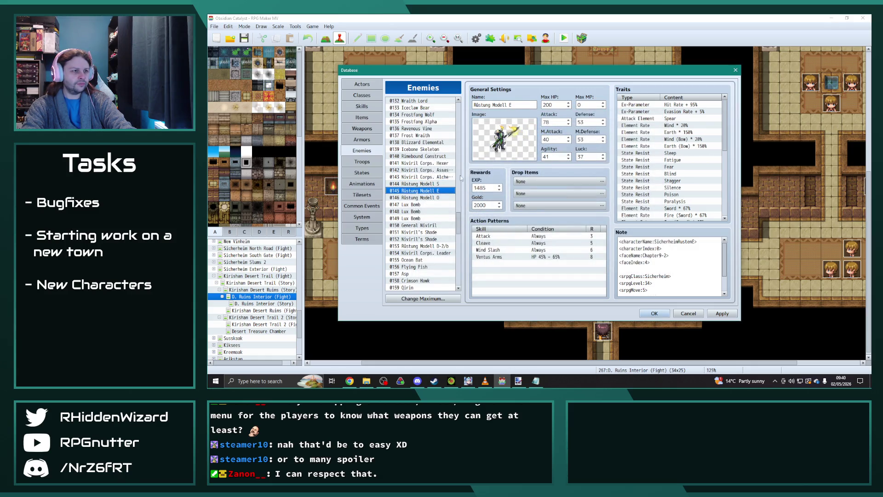
- Reset Rüstung Modell E's battler hue from 360 to 0, then confirm Rüstung Modell O's battler image
{"action": "double_click", "coordinate": [520, 214]}
{"action": "left_click", "coordinate": [496, 253]}
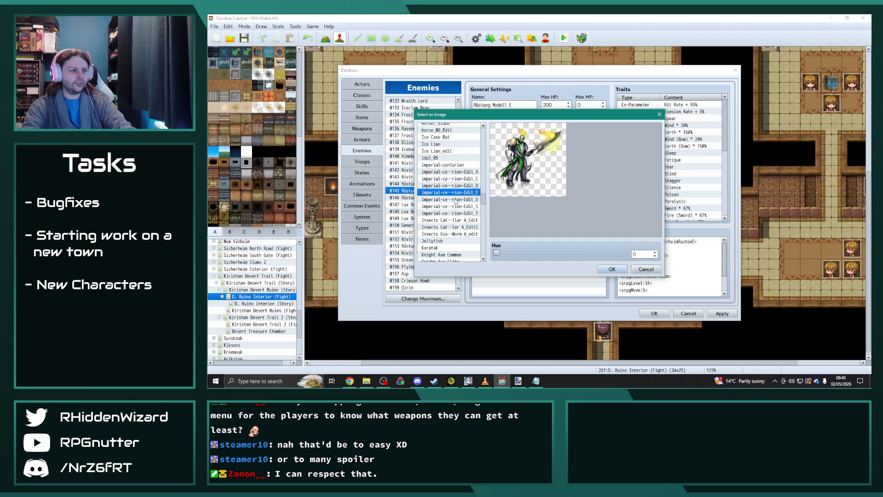
{"action": "left_click", "coordinate": [612, 269]}
{"action": "left_click", "coordinate": [435, 197]}
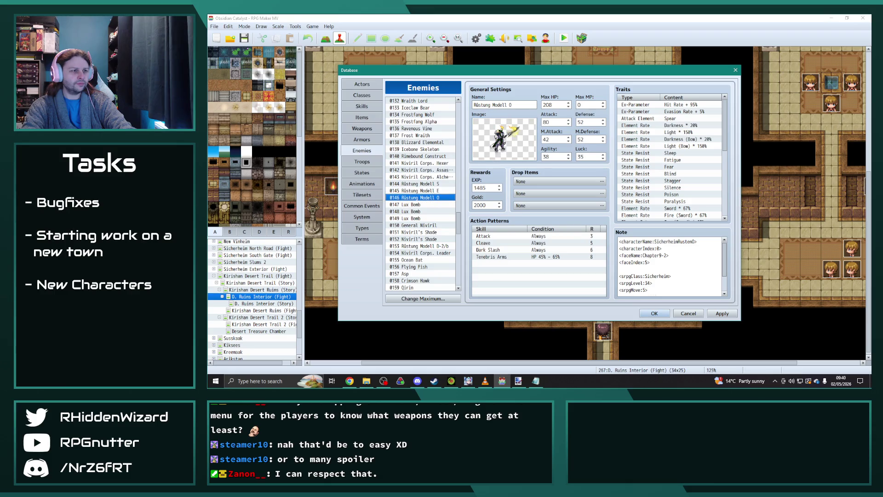
{"action": "double_click", "coordinate": [505, 138]}
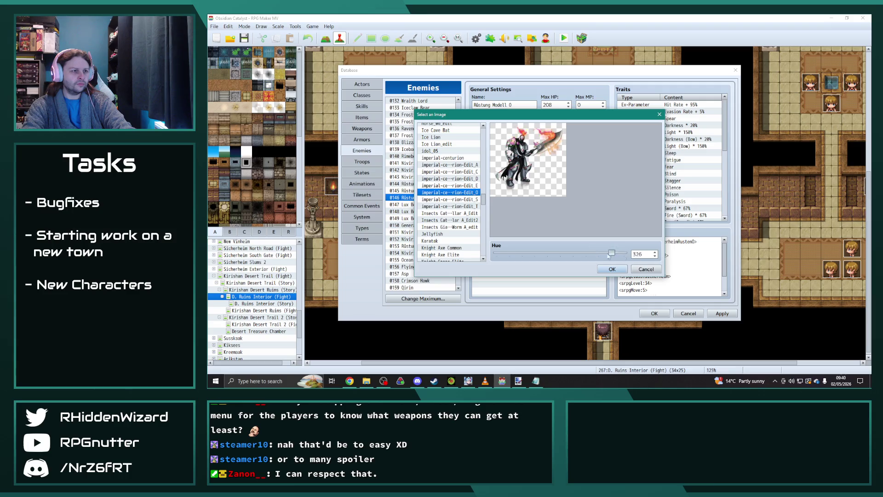
{"action": "left_click", "coordinate": [612, 270]}
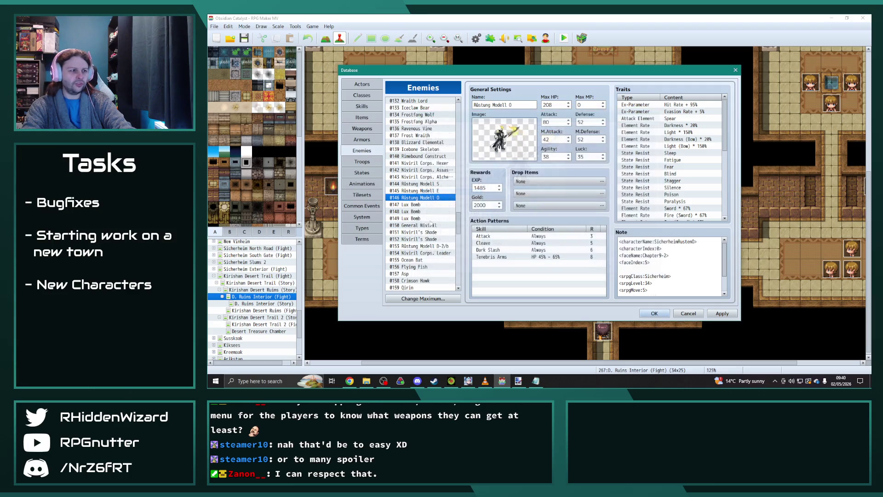
- Review the Lux Bomb entries' battler images (0147 through 0149), leaving them unchanged
{"action": "scroll", "coordinate": [428, 224], "scroll_direction": "down", "scroll_amount": 1}
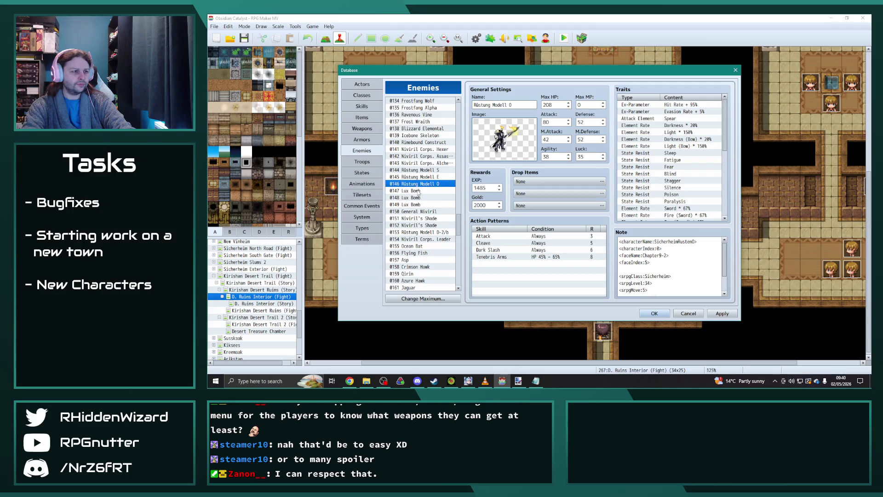
{"action": "left_click", "coordinate": [419, 191]}
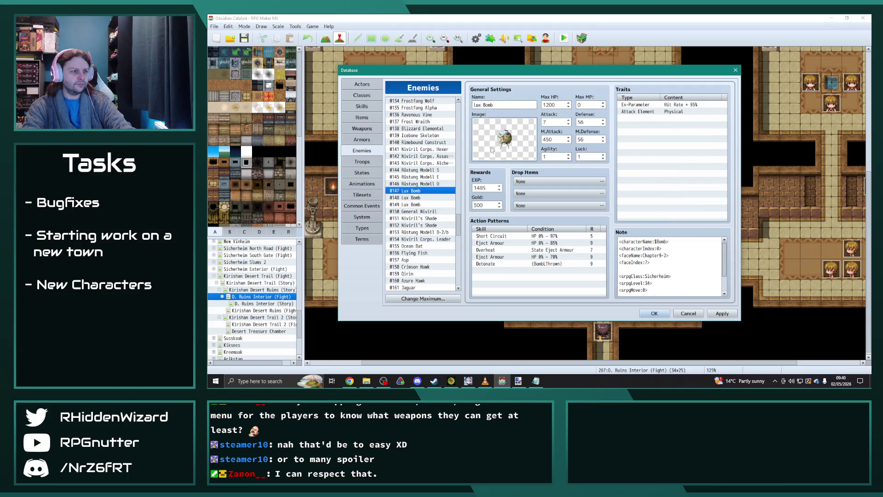
{"action": "left_click", "coordinate": [416, 197]}
{"action": "double_click", "coordinate": [504, 137]}
{"action": "key", "text": "Escape"}
{"action": "left_click", "coordinate": [419, 205]}
{"action": "double_click", "coordinate": [504, 137]}
{"action": "key", "text": "Escape"}
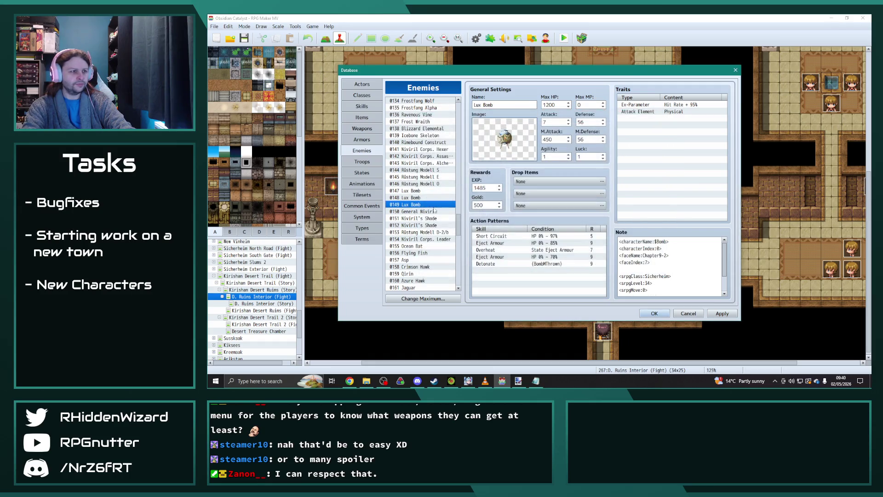
- Review General Niviril's and both Niviril's Shade entries' (0151, 0152) battler images, leaving them unchanged
{"action": "left_click", "coordinate": [419, 211]}
{"action": "double_click", "coordinate": [495, 147]}
{"action": "key", "text": "Escape"}
{"action": "left_click", "coordinate": [418, 218]}
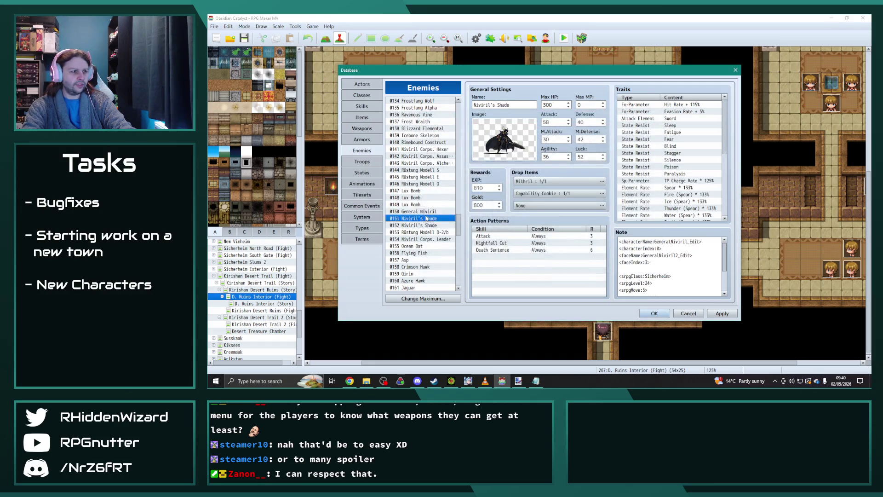
{"action": "double_click", "coordinate": [487, 147]}
{"action": "key", "text": "Escape"}
{"action": "scroll", "coordinate": [418, 218], "scroll_direction": "down", "scroll_amount": 1}
{"action": "left_click", "coordinate": [419, 204]}
{"action": "double_click", "coordinate": [505, 147]}
{"action": "key", "text": "Escape"}
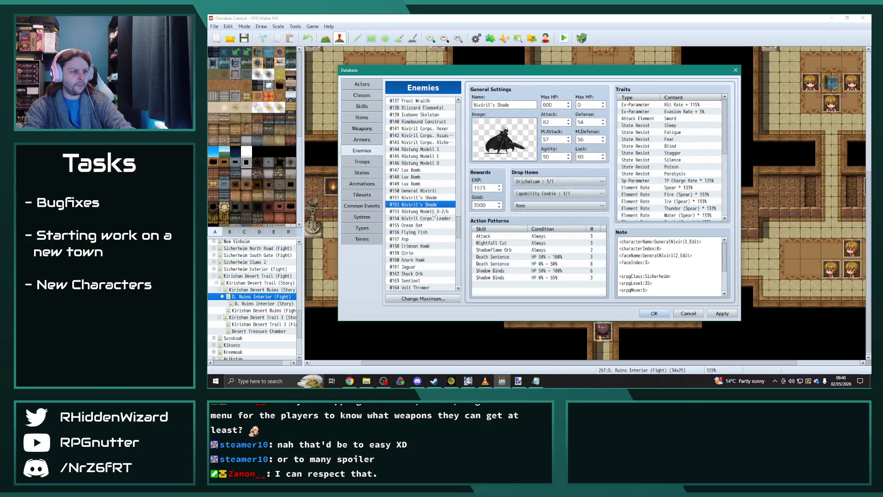
- Review the Rüstung Modell D-2/b and Niviril Corps. Leader battler images without changes
{"action": "left_click", "coordinate": [405, 211]}
{"action": "double_click", "coordinate": [503, 147]}
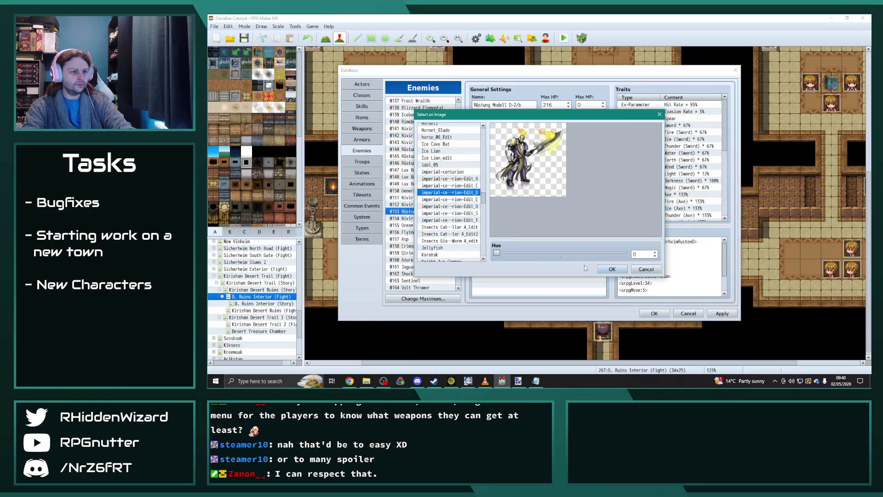
{"action": "key", "text": "Escape"}
{"action": "left_click", "coordinate": [404, 219]}
{"action": "double_click", "coordinate": [504, 140]}
{"action": "key", "text": "Escape"}
- Review the Flying Fish, Asp and Crimson Hawk battler images without changes
{"action": "scroll", "coordinate": [422, 152], "scroll_direction": "down", "scroll_amount": 4}
{"action": "left_click", "coordinate": [422, 155]}
{"action": "double_click", "coordinate": [483, 143]}
{"action": "key", "text": "Escape"}
{"action": "double_click", "coordinate": [484, 143]}
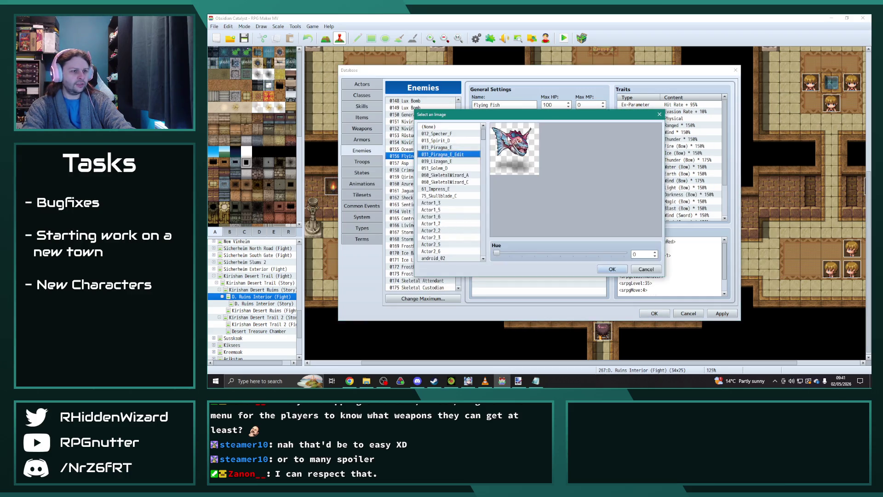
{"action": "key", "text": "Escape"}
{"action": "left_click", "coordinate": [405, 163]}
{"action": "double_click", "coordinate": [499, 140]}
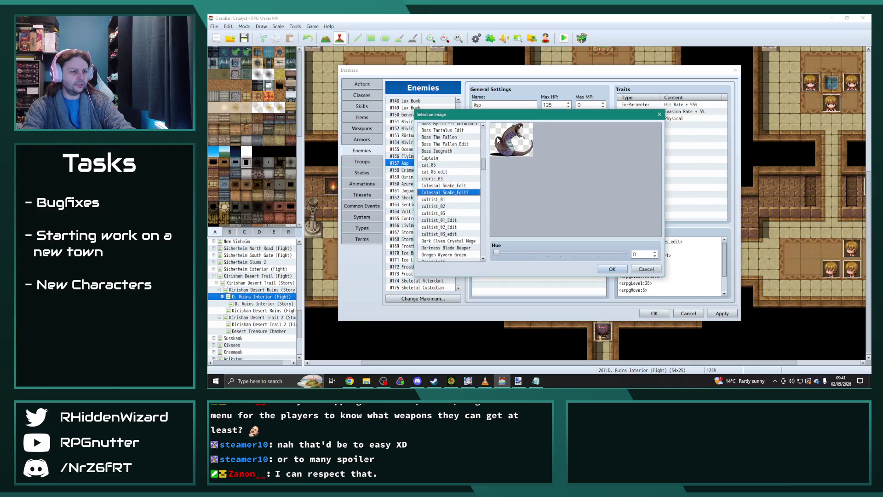
{"action": "key", "text": "Escape"}
{"action": "left_click", "coordinate": [414, 170]}
{"action": "double_click", "coordinate": [505, 138]}
{"action": "key", "text": "Escape"}
- Review the Azure Hawk, Jaguar and Shock Orb battler images without changes
{"action": "left_click", "coordinate": [433, 184]}
{"action": "double_click", "coordinate": [478, 152]}
{"action": "key", "text": "Escape"}
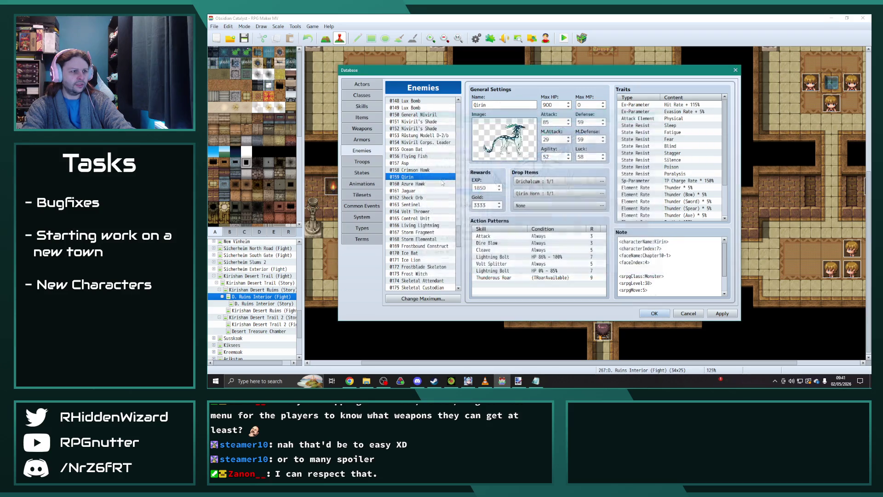
{"action": "double_click", "coordinate": [495, 144]}
{"action": "key", "text": "Escape"}
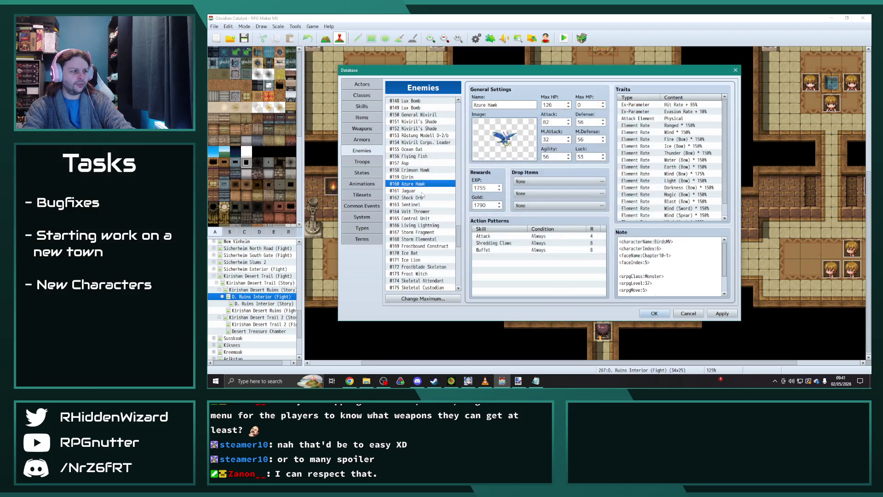
{"action": "left_click", "coordinate": [435, 190]}
{"action": "double_click", "coordinate": [504, 138]}
{"action": "key", "text": "Escape"}
{"action": "left_click", "coordinate": [416, 198]}
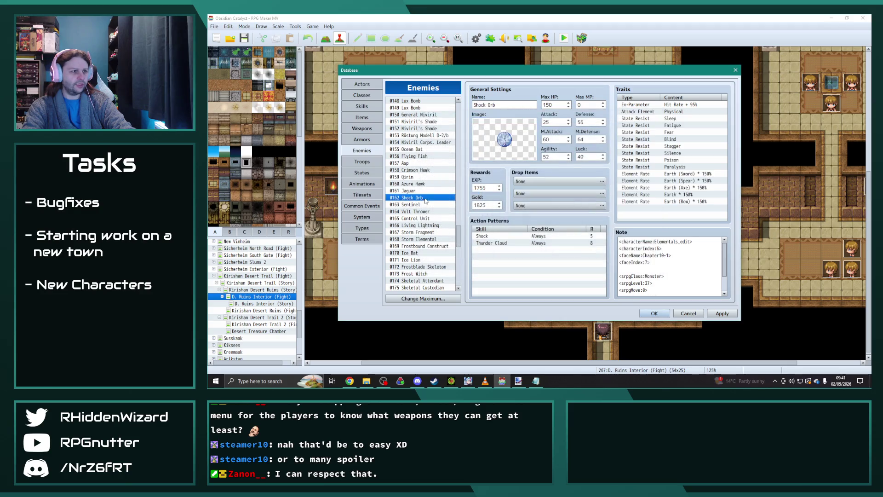
{"action": "double_click", "coordinate": [505, 138]}
{"action": "key", "text": "Escape"}
- Review the Sentinel, Volt Thrower and Control Unit battler images without changes
{"action": "left_click", "coordinate": [416, 204]}
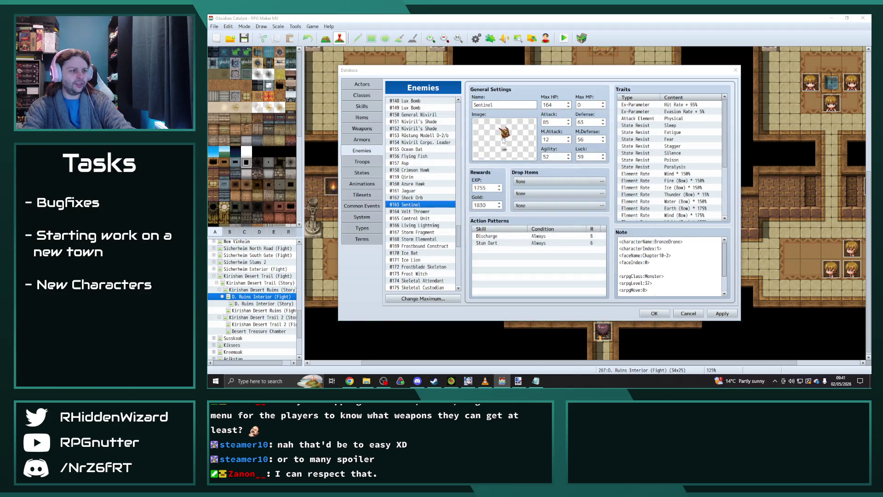
{"action": "double_click", "coordinate": [490, 149]}
{"action": "key", "text": "Escape"}
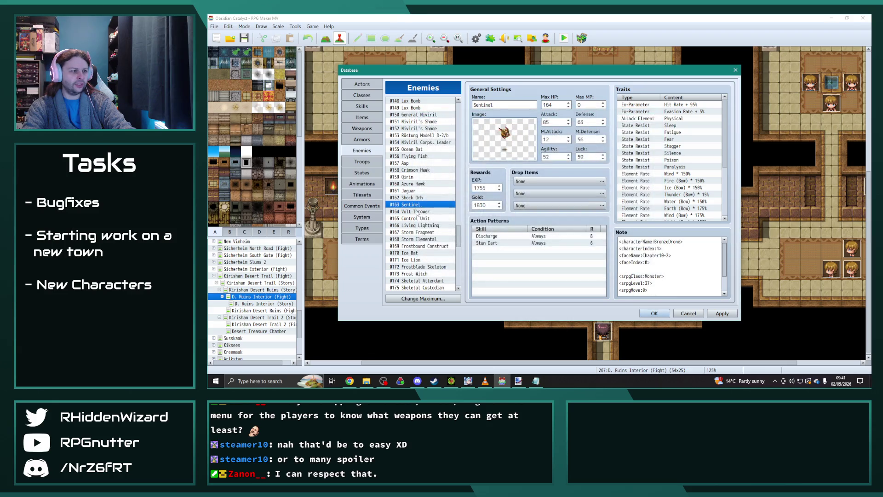
{"action": "left_click", "coordinate": [416, 211]}
{"action": "double_click", "coordinate": [488, 144]}
{"action": "key", "text": "Escape"}
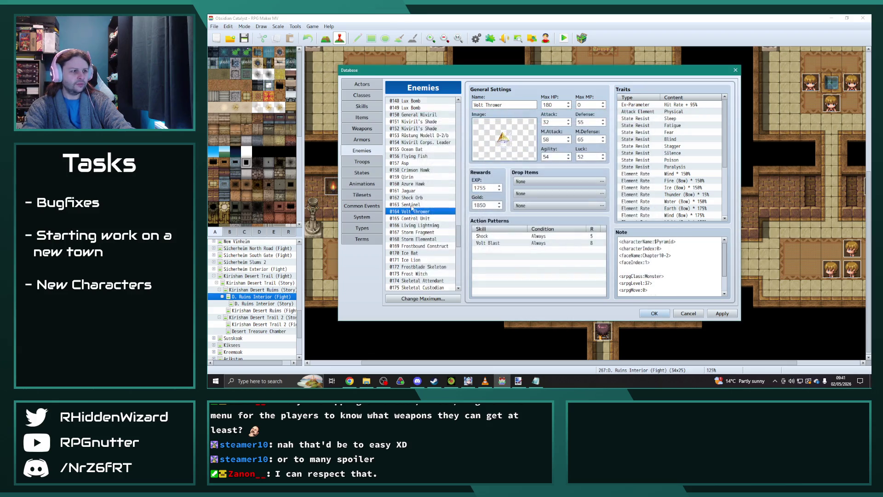
{"action": "scroll", "coordinate": [417, 193], "scroll_direction": "down", "scroll_amount": 3}
{"action": "left_click", "coordinate": [416, 149]}
{"action": "double_click", "coordinate": [501, 133]}
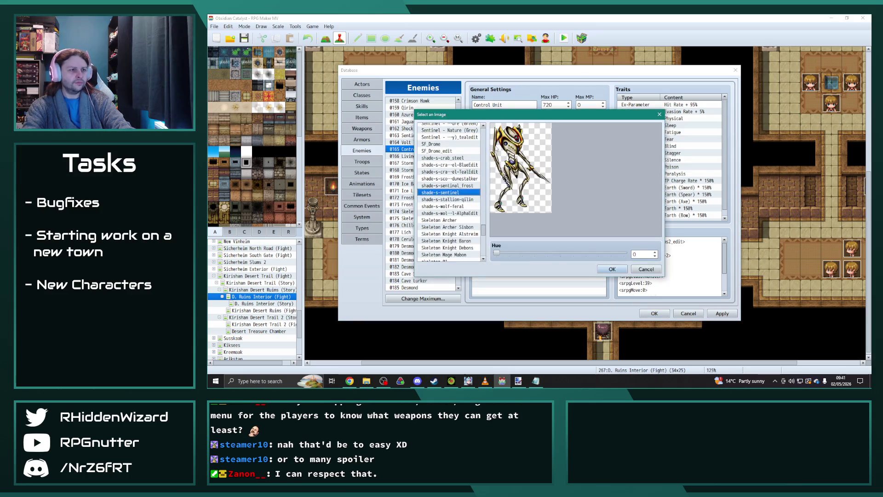
{"action": "key", "text": "Escape"}
- Assign Arcane Orb Thunder_edit as Living Lightning's battler image
{"action": "key", "text": "Down"}
{"action": "double_click", "coordinate": [503, 134]}
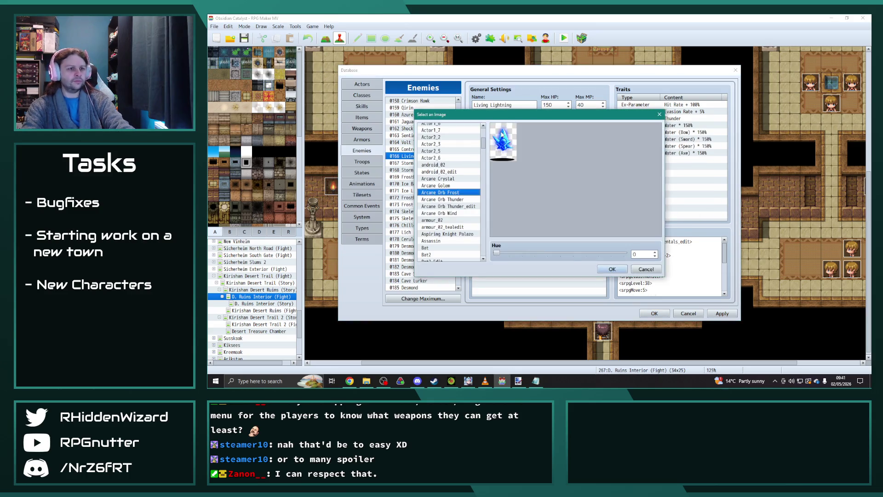
{"action": "key", "text": "Escape"}
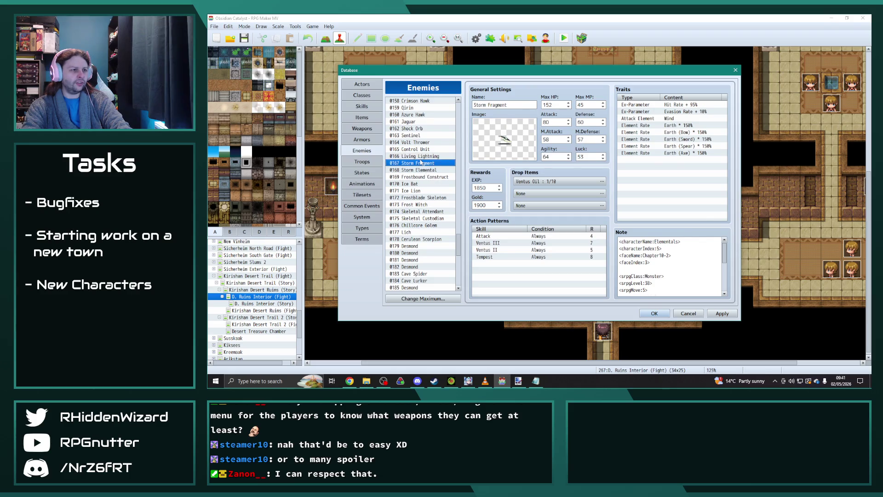
{"action": "key", "text": "Up"}
{"action": "key", "text": "Down"}
{"action": "double_click", "coordinate": [503, 140]}
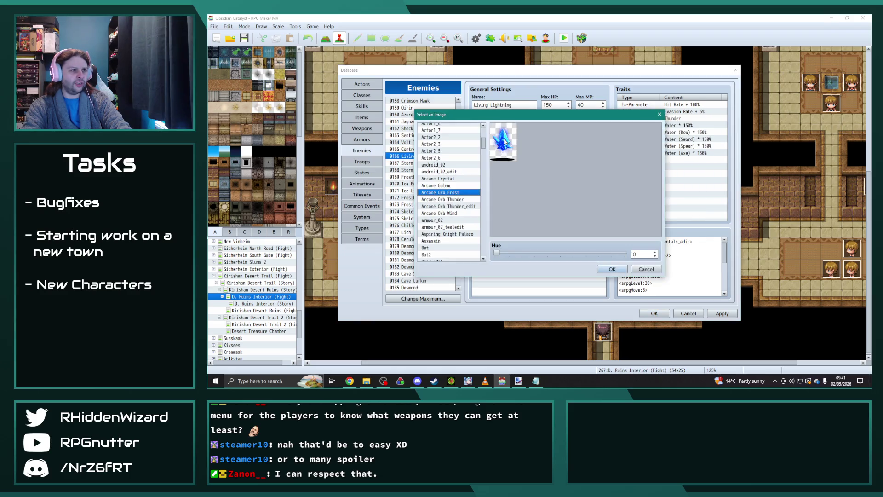
{"action": "left_click", "coordinate": [449, 201]}
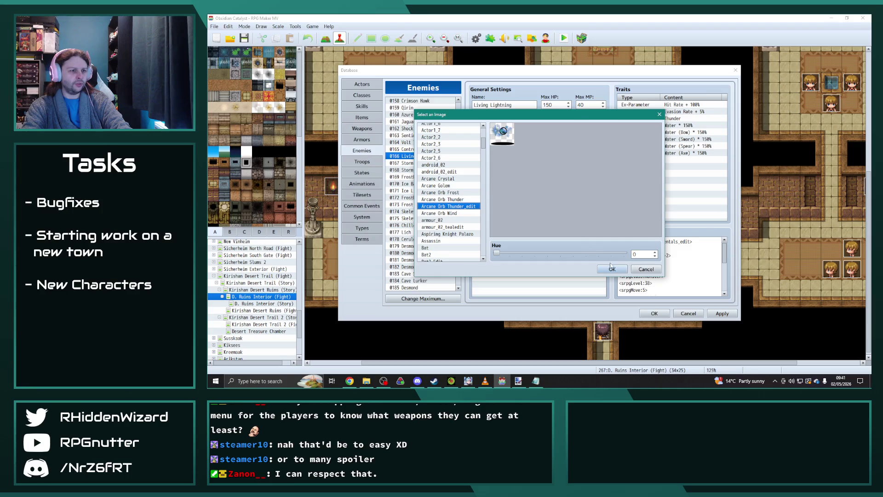
{"action": "left_click", "coordinate": [612, 268]}
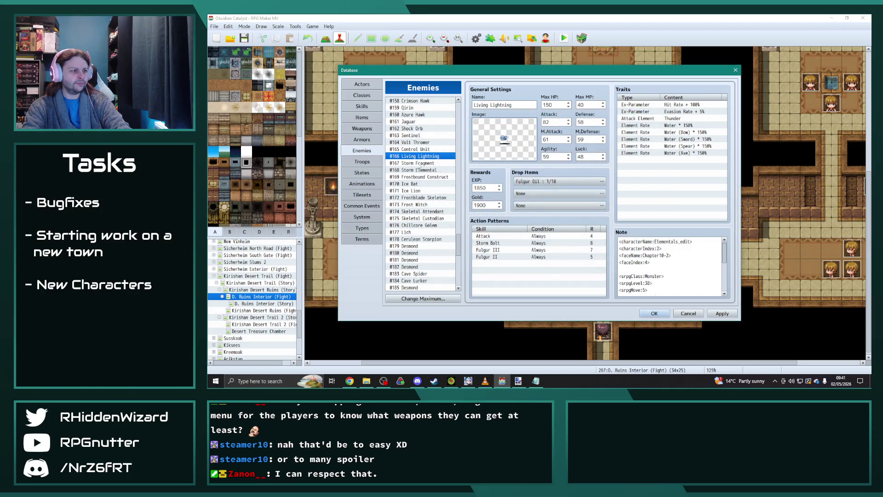
- Review the Storm Fragment and Storm Elemental battler images without changes
{"action": "left_click", "coordinate": [419, 163]}
{"action": "double_click", "coordinate": [487, 147]}
{"action": "key", "text": "Escape"}
{"action": "left_click", "coordinate": [417, 170]}
{"action": "double_click", "coordinate": [487, 143]}
{"action": "key", "text": "Escape"}
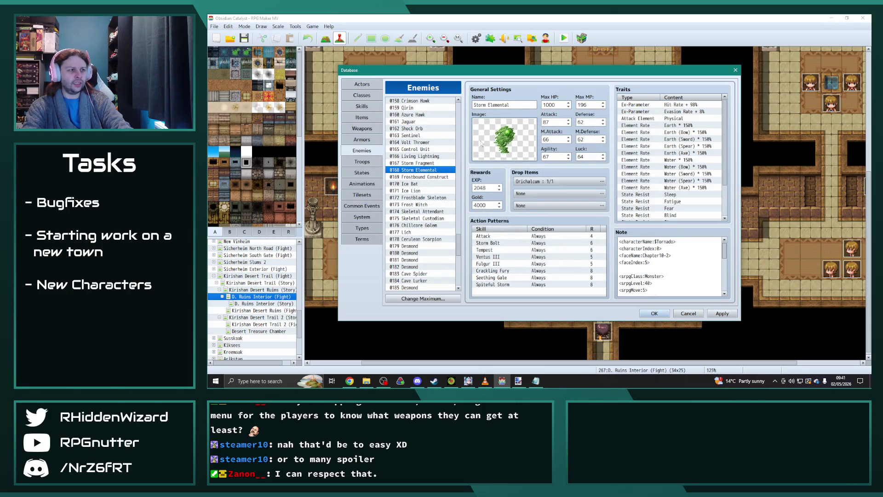
{"action": "key", "text": "alt+Tab"}
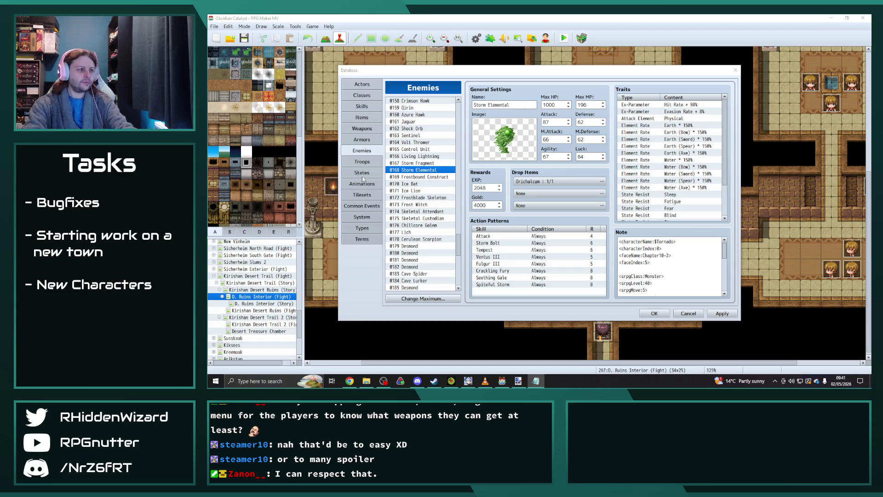
- Review the Ice Bat, Ice Lion and Frostblade Skeleton images, keeping their current graphics
{"action": "left_click", "coordinate": [405, 183]}
{"action": "double_click", "coordinate": [505, 138]}
{"action": "double_click", "coordinate": [435, 192]}
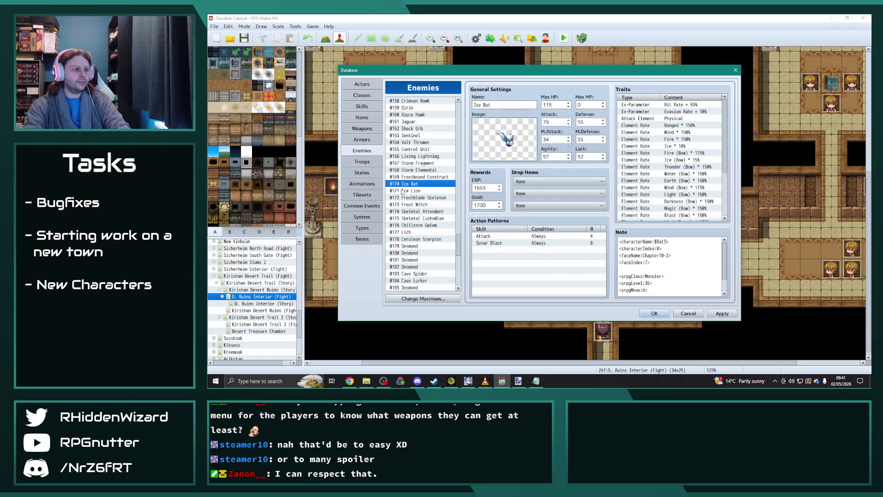
{"action": "left_click", "coordinate": [405, 190]}
{"action": "double_click", "coordinate": [504, 138]}
{"action": "double_click", "coordinate": [427, 207]}
{"action": "left_click", "coordinate": [405, 197]}
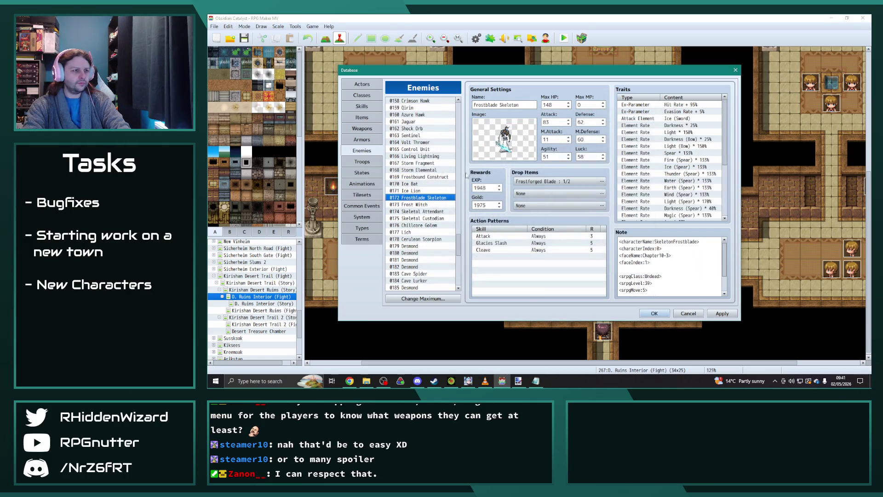
{"action": "double_click", "coordinate": [505, 138]}
{"action": "double_click", "coordinate": [420, 208]}
- Keep Frost Witch's image and 060_SkeletalWizard_A for Skeletal Custodian
{"action": "left_click", "coordinate": [419, 204]}
{"action": "double_click", "coordinate": [505, 138]}
{"action": "double_click", "coordinate": [421, 214]}
{"action": "left_click", "coordinate": [420, 218]}
{"action": "double_click", "coordinate": [504, 138]}
{"action": "double_click", "coordinate": [421, 216]}
{"action": "double_click", "coordinate": [500, 143]}
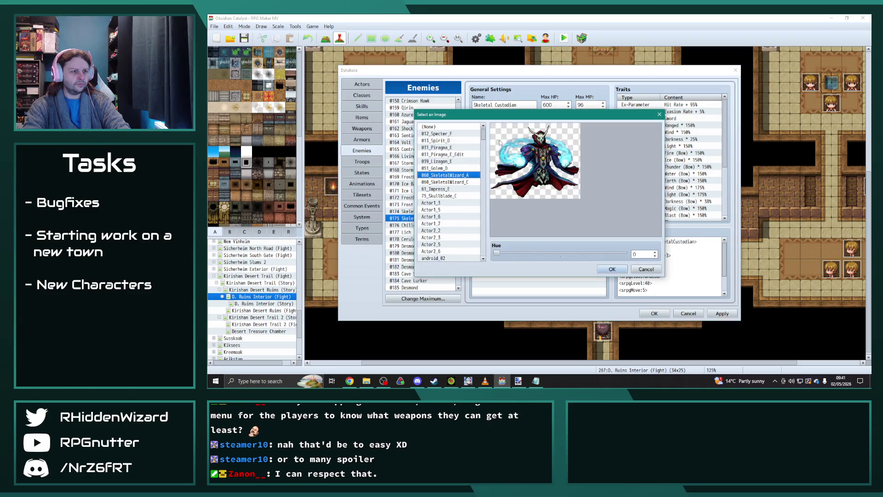
{"action": "double_click", "coordinate": [444, 175]}
- Review the Chillcore Golem, Lich and Cerulean Scorpion battler images without changes
{"action": "scroll", "coordinate": [420, 193], "scroll_direction": "down", "scroll_amount": 4}
{"action": "left_click", "coordinate": [419, 142]}
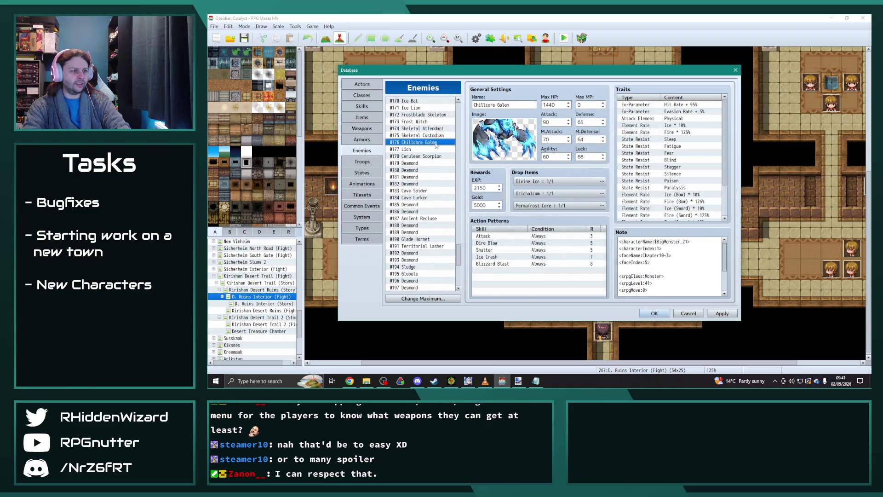
{"action": "double_click", "coordinate": [502, 137]}
{"action": "key", "text": "Escape"}
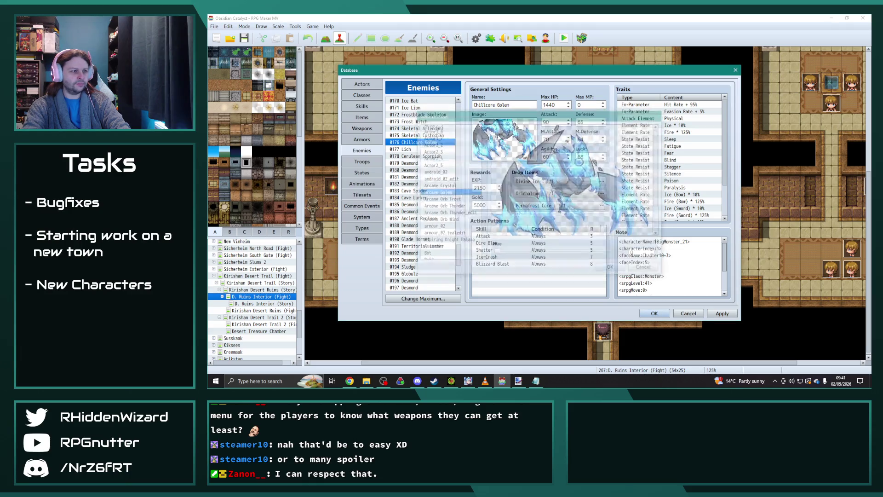
{"action": "left_click", "coordinate": [400, 149]}
{"action": "double_click", "coordinate": [500, 137]}
{"action": "key", "text": "Escape"}
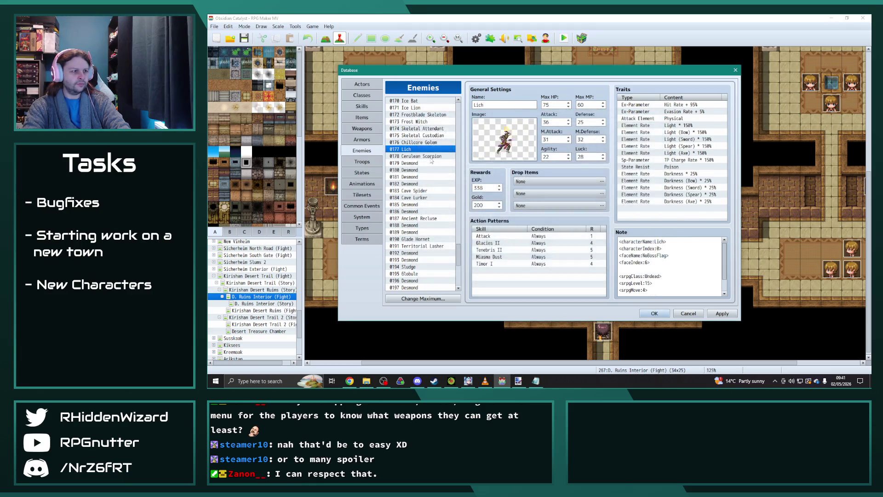
{"action": "left_click", "coordinate": [416, 156]}
{"action": "double_click", "coordinate": [504, 138]}
{"action": "key", "text": "Escape"}
- Review the Cave Lurker and 0179 Desmond images, then select Ancient Recluse
{"action": "left_click", "coordinate": [416, 197]}
{"action": "double_click", "coordinate": [505, 138]}
{"action": "key", "text": "Escape"}
{"action": "double_click", "coordinate": [504, 138]}
{"action": "key", "text": "Escape"}
{"action": "left_click", "coordinate": [409, 163]}
{"action": "double_click", "coordinate": [476, 142]}
{"action": "key", "text": "Escape"}
{"action": "scroll", "coordinate": [424, 177], "scroll_direction": "down", "scroll_amount": 2}
{"action": "left_click", "coordinate": [422, 184]}
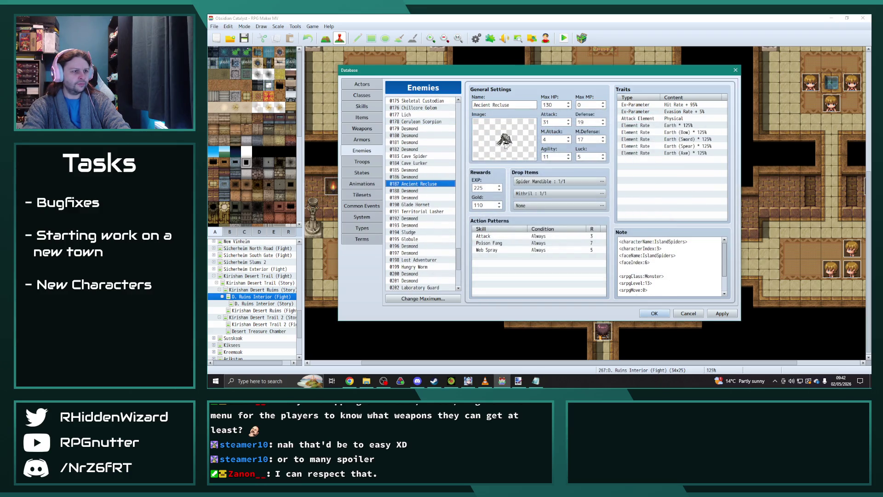
- Nudge Ancient Recluse's hue from 243 to 241, then inspect Glade Hornet and Territorial Lasher battlers
{"action": "double_click", "coordinate": [505, 138]}
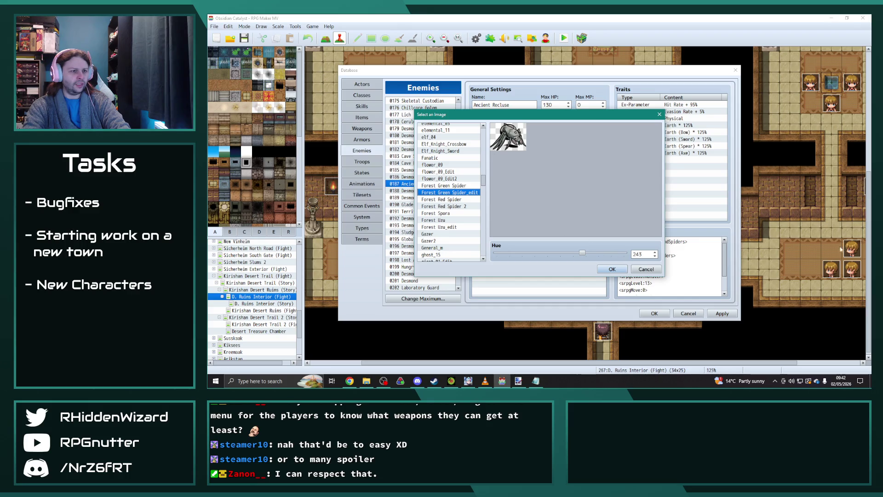
{"action": "left_click_drag", "start_coordinate": [583, 253], "coordinate": [467, 250]}
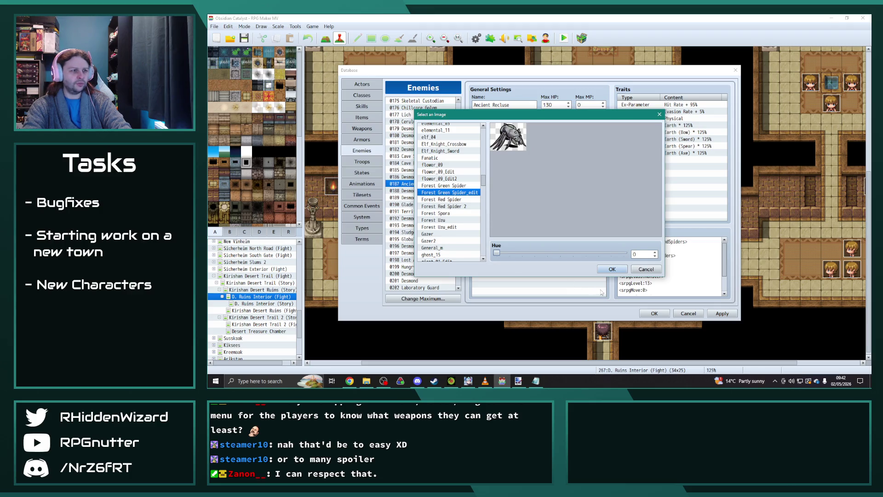
{"action": "left_click", "coordinate": [612, 269]}
{"action": "left_click", "coordinate": [401, 204]}
{"action": "double_click", "coordinate": [519, 140]}
{"action": "left_click", "coordinate": [612, 269]}
{"action": "left_click", "coordinate": [401, 211]}
{"action": "double_click", "coordinate": [520, 143]}
{"action": "left_click", "coordinate": [612, 269]}
- Inspect the Sludge, Globule and Lost Adventurer battler images without changing them
{"action": "scroll", "coordinate": [421, 207], "scroll_direction": "down", "scroll_amount": 3}
{"action": "left_click", "coordinate": [405, 197]}
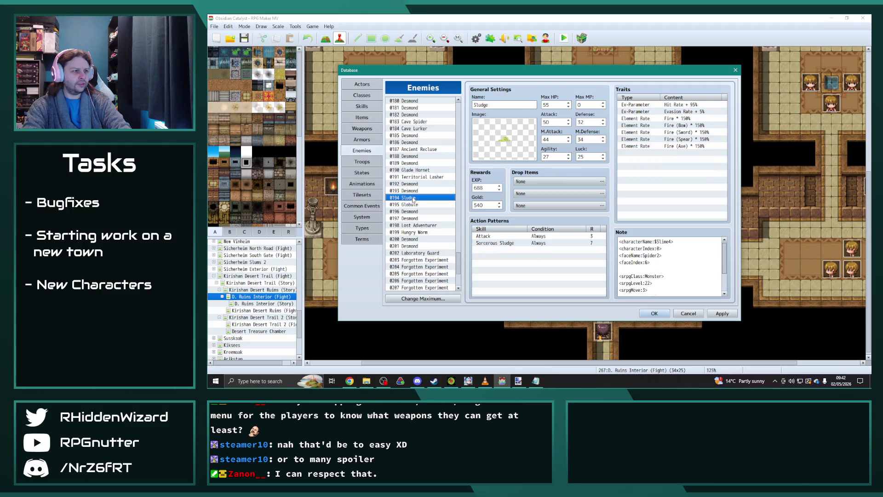
{"action": "double_click", "coordinate": [509, 137]}
{"action": "left_click", "coordinate": [612, 269]}
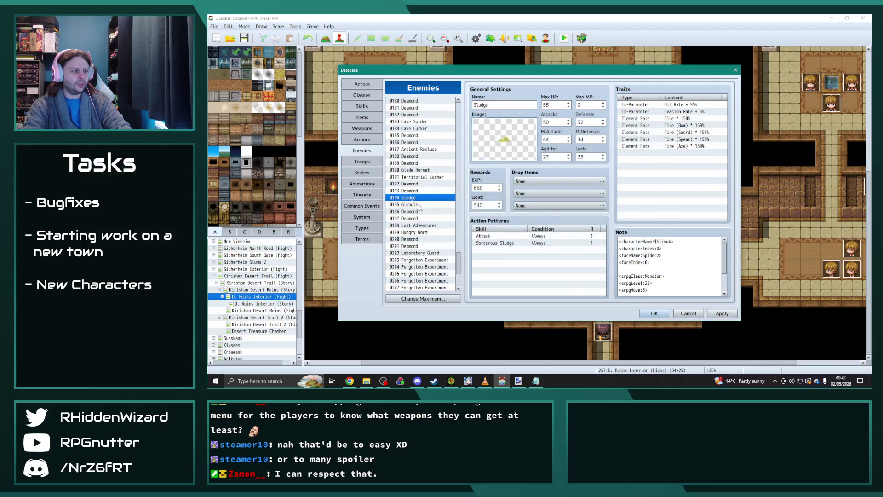
{"action": "left_click", "coordinate": [405, 204]}
{"action": "double_click", "coordinate": [514, 140]}
{"action": "key", "text": "Escape"}
{"action": "scroll", "coordinate": [421, 193], "scroll_direction": "down", "scroll_amount": 2}
{"action": "left_click", "coordinate": [419, 190]}
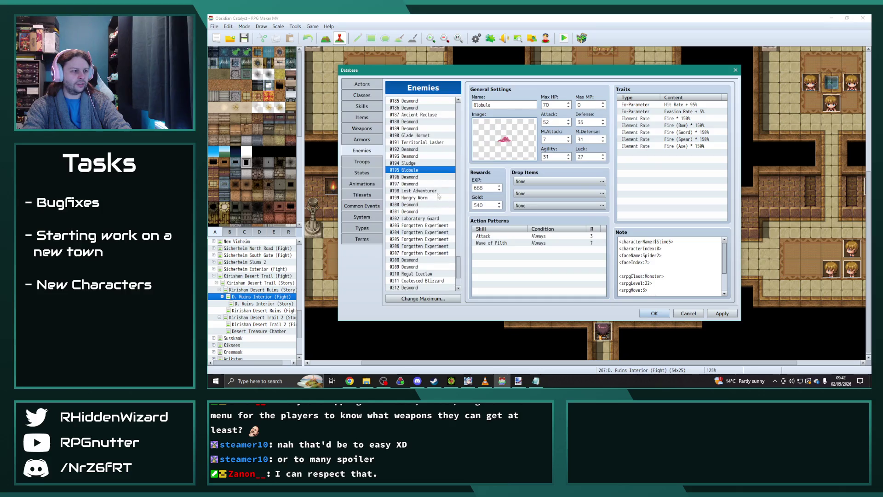
{"action": "double_click", "coordinate": [501, 140]}
{"action": "key", "text": "Escape"}
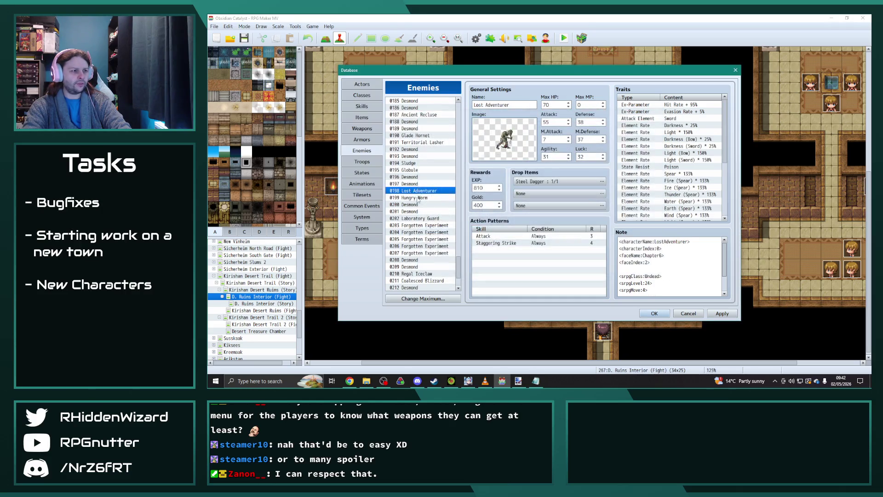
- Inspect the Hungry Worm, Laboratory Guard and 0203 Forgotten Experiment battler images unchanged
{"action": "left_click", "coordinate": [405, 197]}
{"action": "double_click", "coordinate": [493, 146]}
{"action": "key", "text": "Escape"}
{"action": "scroll", "coordinate": [421, 194], "scroll_direction": "down", "scroll_amount": 2}
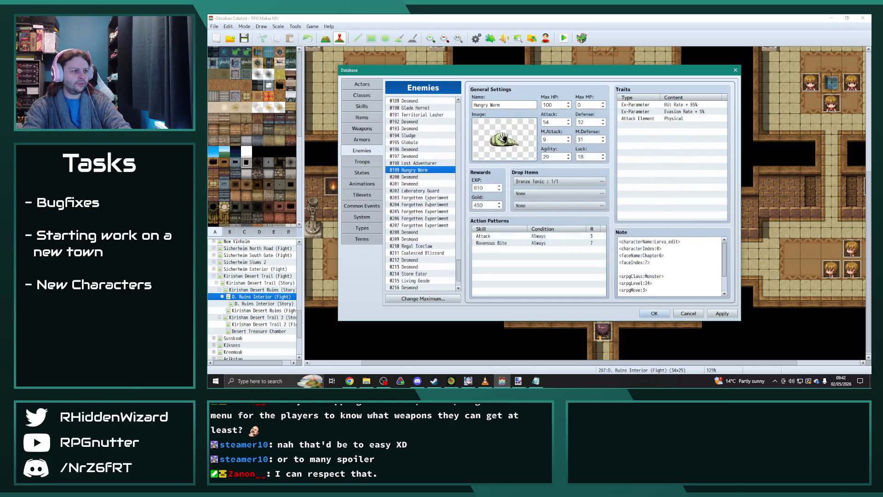
{"action": "left_click", "coordinate": [405, 190]}
{"action": "double_click", "coordinate": [474, 157]}
{"action": "key", "text": "Escape"}
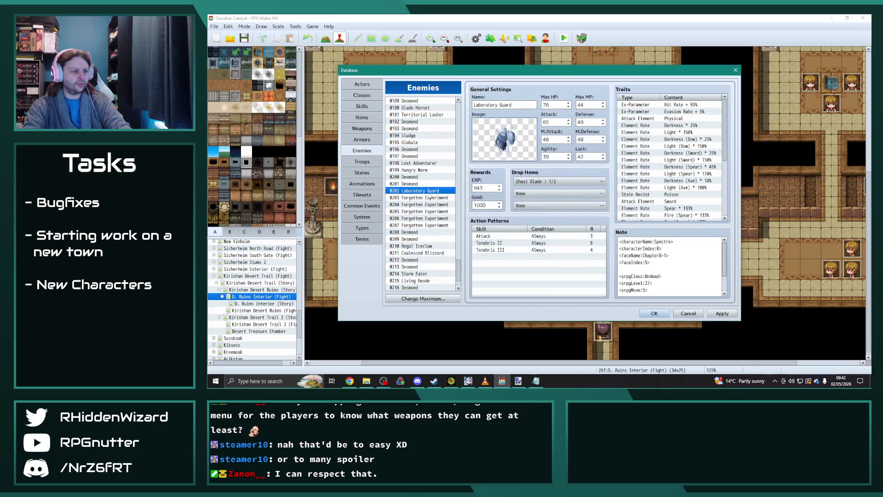
{"action": "left_click", "coordinate": [405, 198]}
{"action": "double_click", "coordinate": [494, 147]}
{"action": "key", "text": "Escape"}
- Check the 0204 Forgotten Experiment's battler image, then move on to entry 0205
{"action": "left_click", "coordinate": [404, 204]}
{"action": "double_click", "coordinate": [501, 152]}
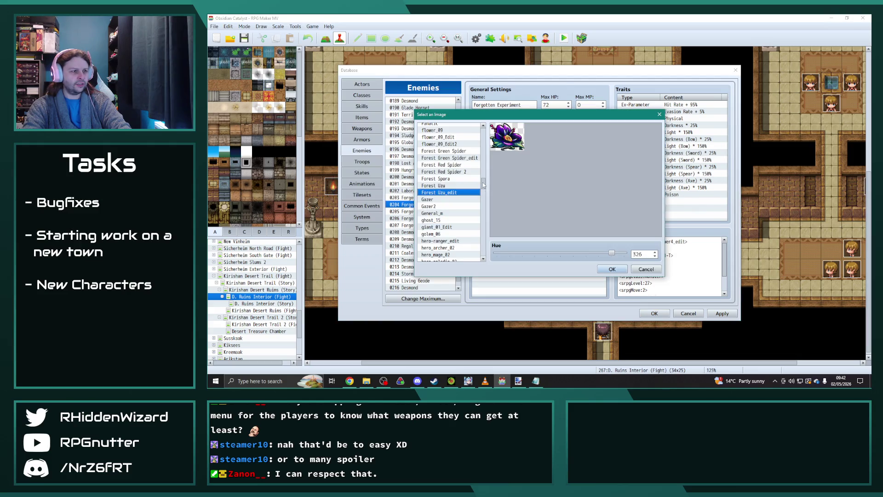
{"action": "key", "text": "alt+Tab"}
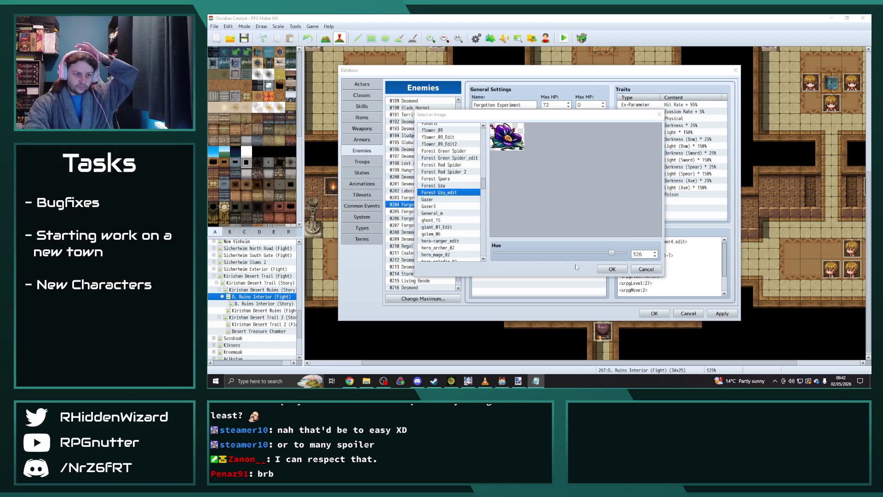
{"action": "left_click", "coordinate": [612, 269]}
{"action": "key", "text": "Down"}
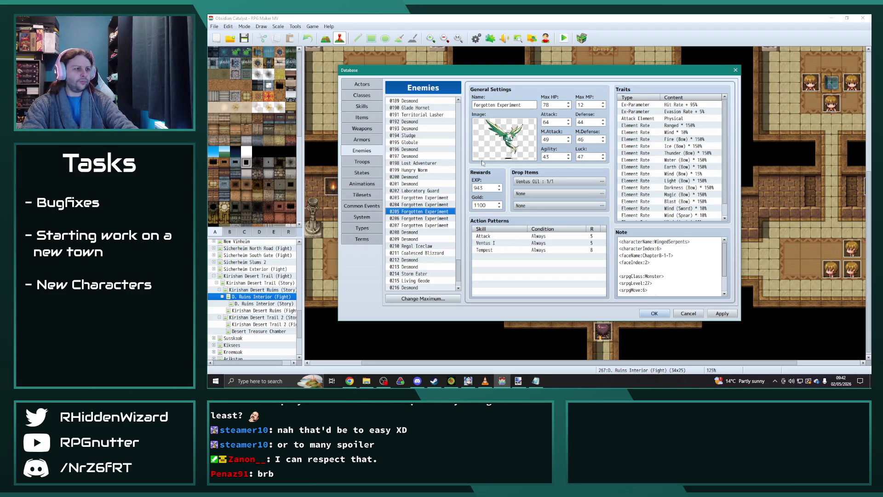
- Give 0205 the Wind Avian battler with its hue shifted up to 360
{"action": "double_click", "coordinate": [500, 154]}
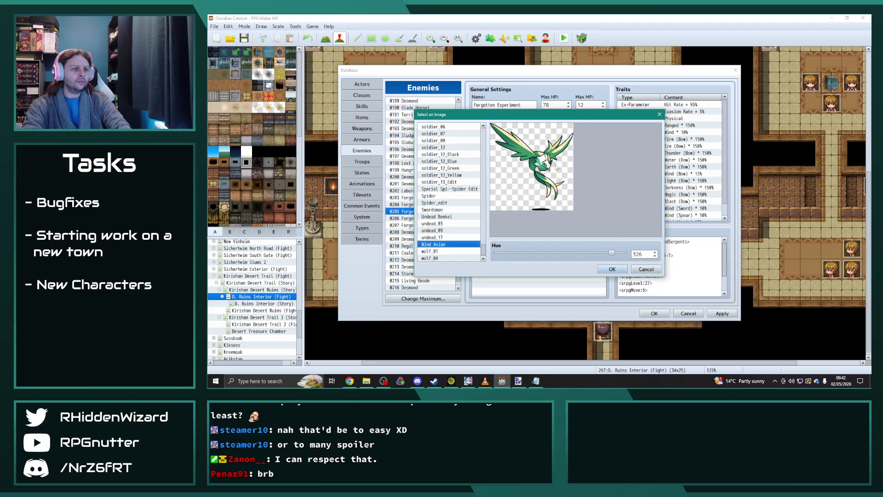
{"action": "key", "text": "alt+Tab"}
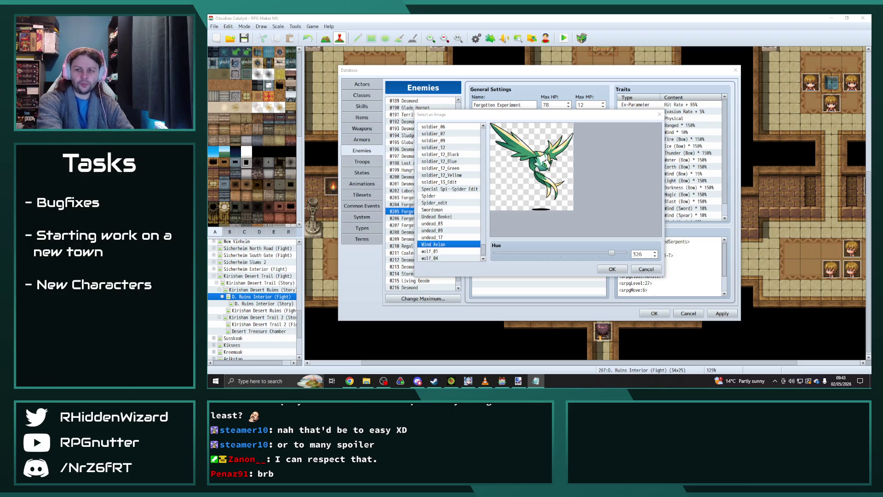
{"action": "left_click_drag", "start_coordinate": [612, 253], "coordinate": [651, 256]}
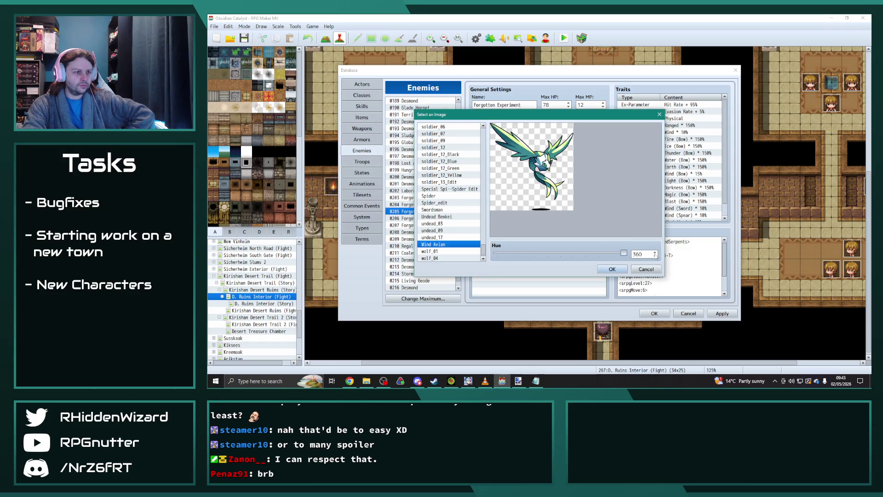
{"action": "left_click", "coordinate": [612, 269]}
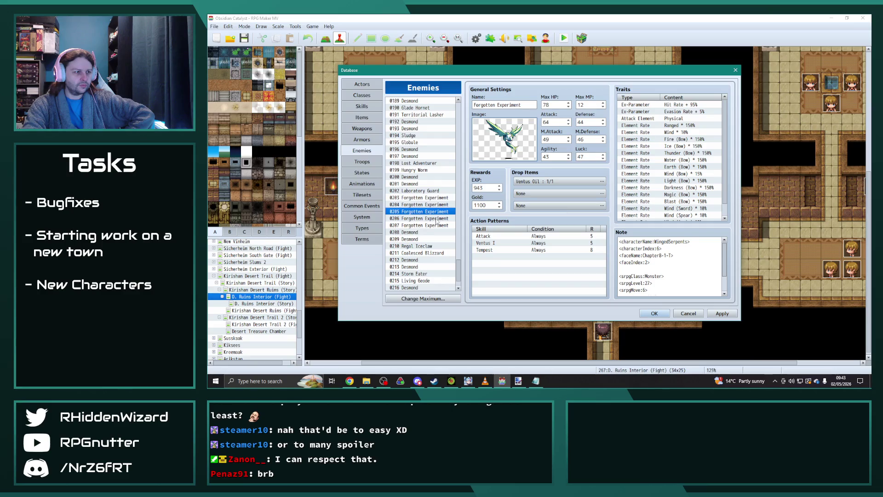
- Inspect the 0206 and 0207 battler images without changes
{"action": "left_click", "coordinate": [400, 218]}
{"action": "double_click", "coordinate": [517, 147]}
{"action": "left_click", "coordinate": [613, 269]}
{"action": "left_click", "coordinate": [400, 225]}
{"action": "double_click", "coordinate": [506, 147]}
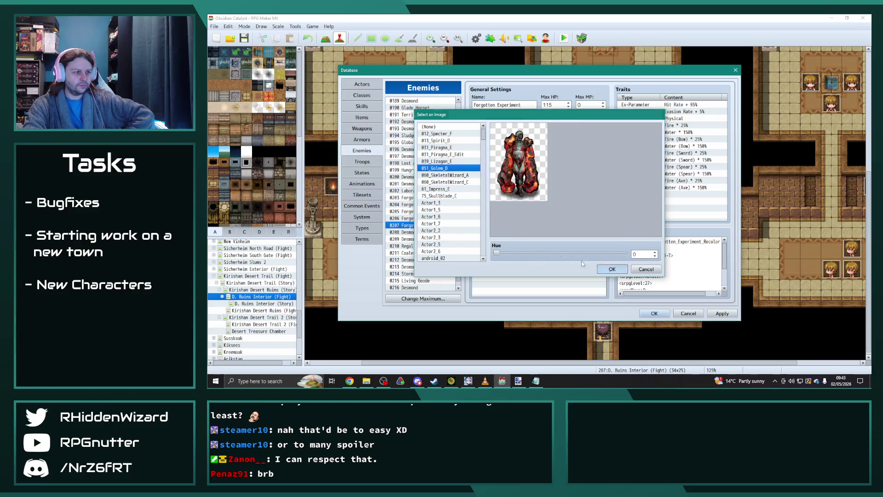
{"action": "left_click", "coordinate": [612, 269]}
- Return to 0205 and shift the Wind Avian hue back to a green tint
{"action": "left_click", "coordinate": [401, 211]}
{"action": "double_click", "coordinate": [506, 147]}
{"action": "left_click_drag", "start_coordinate": [624, 256], "coordinate": [611, 257]}
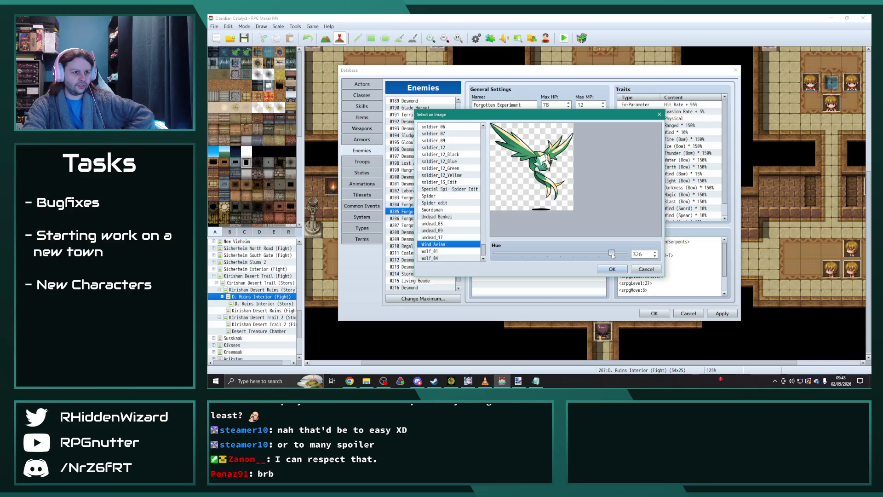
{"action": "left_click", "coordinate": [612, 269]}
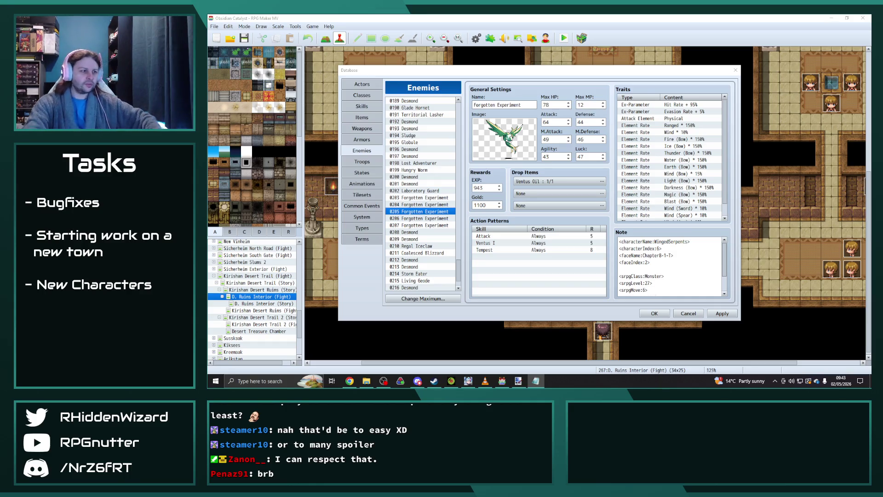
{"action": "left_click", "coordinate": [422, 225]}
- Inspect the Regal Iceclaw and Coalesced Blizzard battler images without changes
{"action": "left_click", "coordinate": [414, 246]}
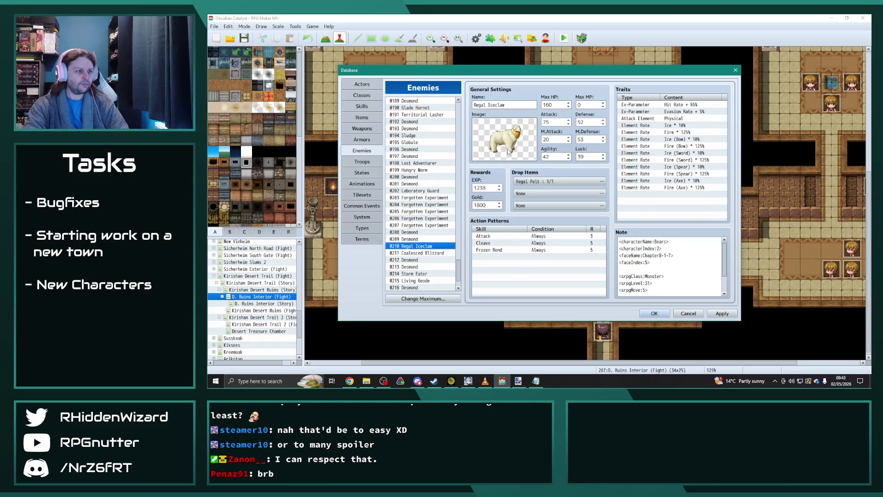
{"action": "double_click", "coordinate": [508, 152]}
{"action": "key", "text": "Escape"}
{"action": "left_click", "coordinate": [405, 252]}
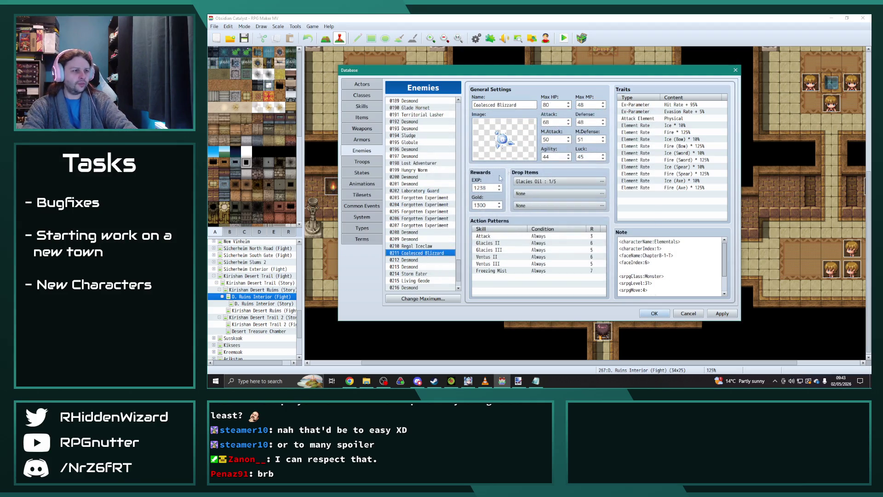
{"action": "double_click", "coordinate": [507, 152]}
{"action": "key", "text": "Escape"}
- Inspect the Storm Eater and Living Geode battler images without changes
{"action": "scroll", "coordinate": [414, 207], "scroll_direction": "down", "scroll_amount": 2}
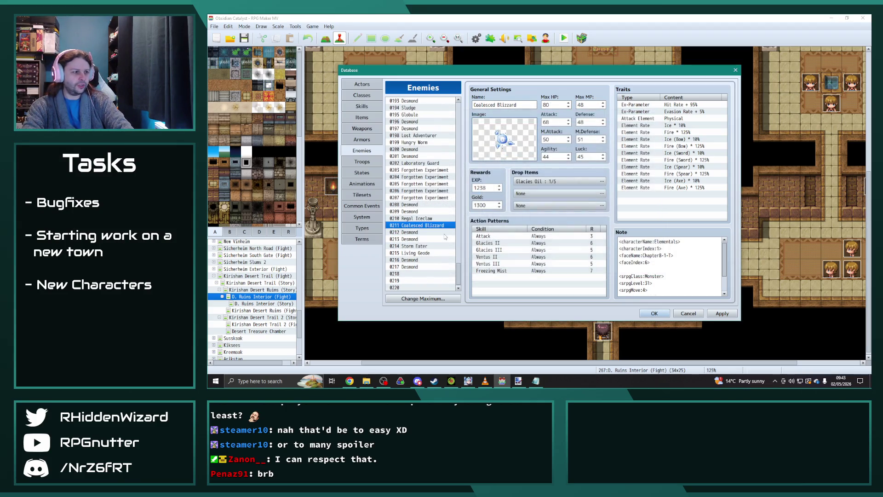
{"action": "left_click", "coordinate": [407, 246]}
{"action": "double_click", "coordinate": [516, 148]}
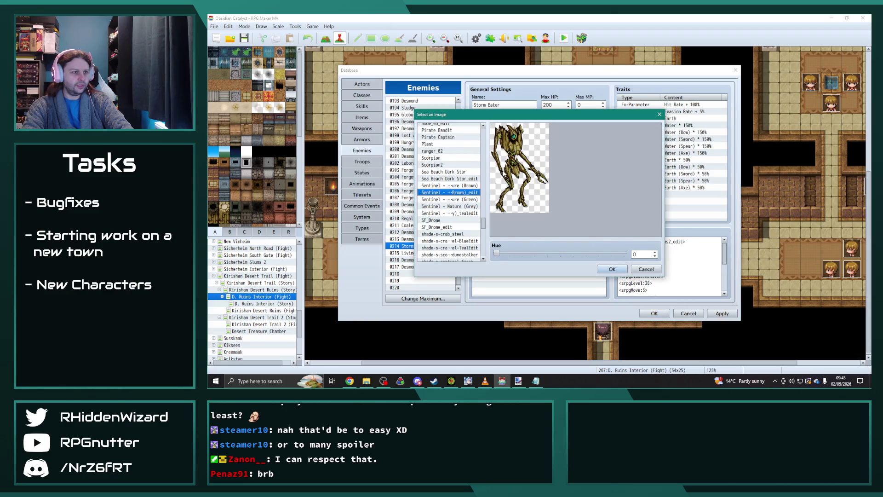
{"action": "key", "text": "Escape"}
{"action": "left_click", "coordinate": [407, 252]}
{"action": "double_click", "coordinate": [505, 150]}
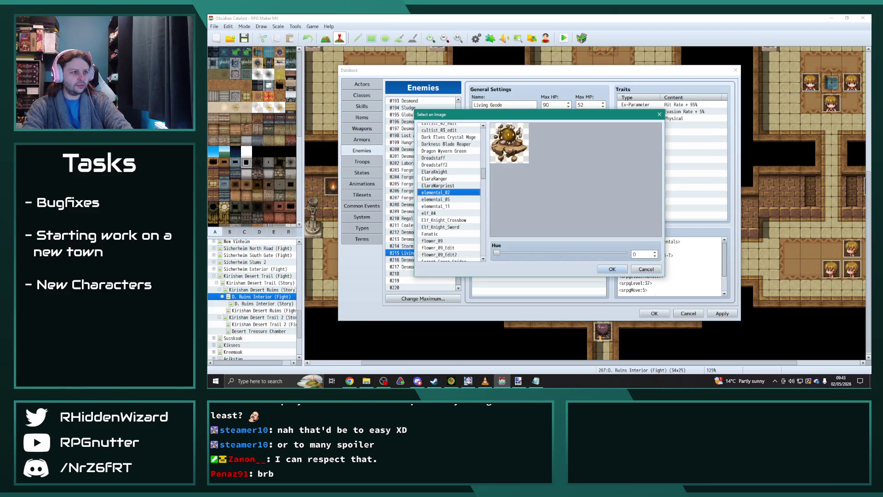
{"action": "key", "text": "Escape"}
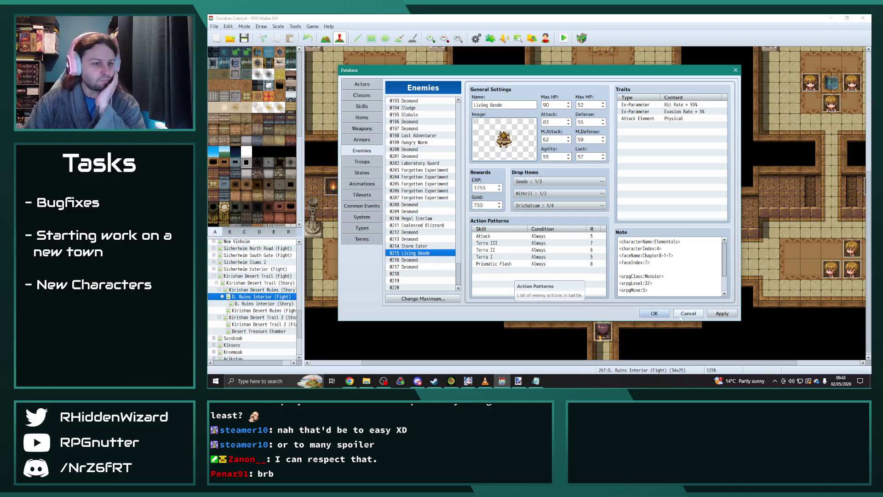
- Apply the enemy database changes
{"action": "left_click", "coordinate": [723, 314]}
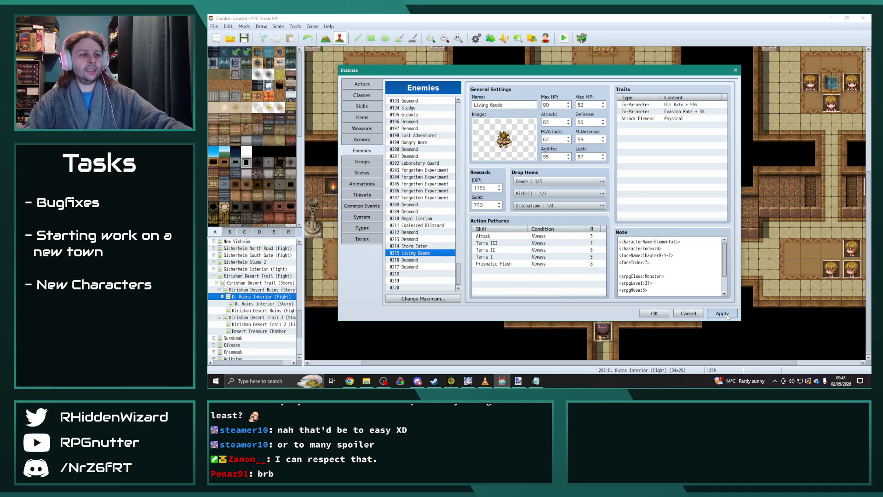
{"action": "left_click", "coordinate": [726, 315]}
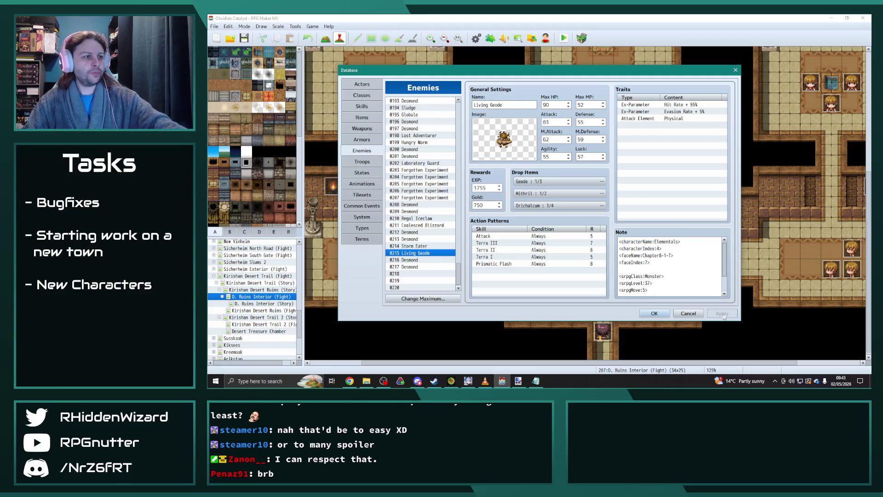
{"action": "key", "text": "alt+Tab"}
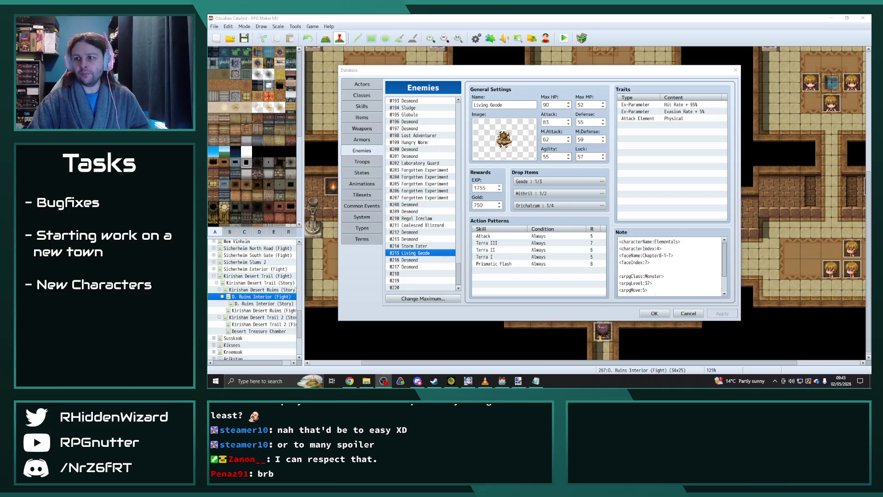
{"action": "key", "text": "alt+Tab"}
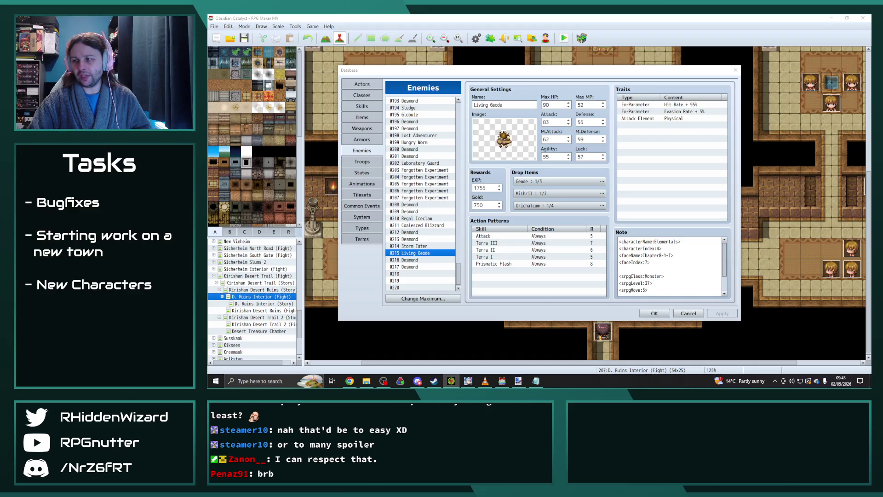
- Glance at the game's img/system folder and its parent img folder in File Explorer
{"action": "key", "text": "alt+Tab"}
{"action": "key", "text": "alt+Tab"}
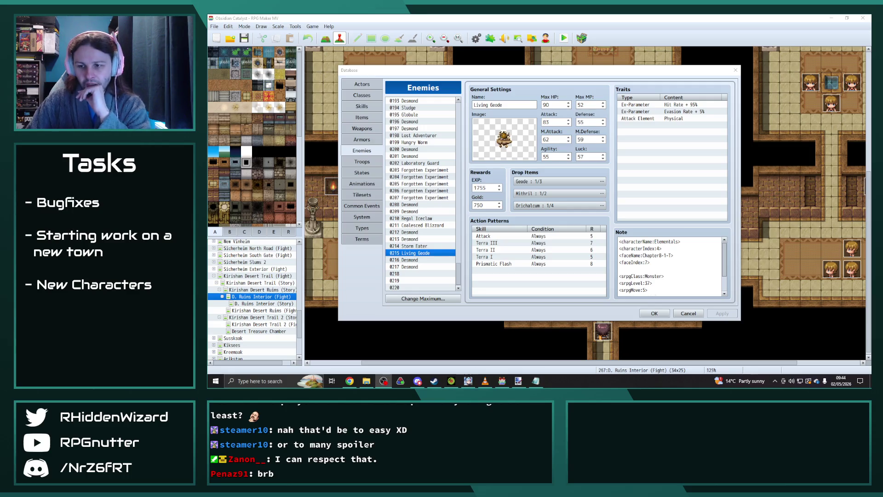
{"action": "key", "text": "alt+Tab"}
{"action": "key", "text": "alt+Tab"}
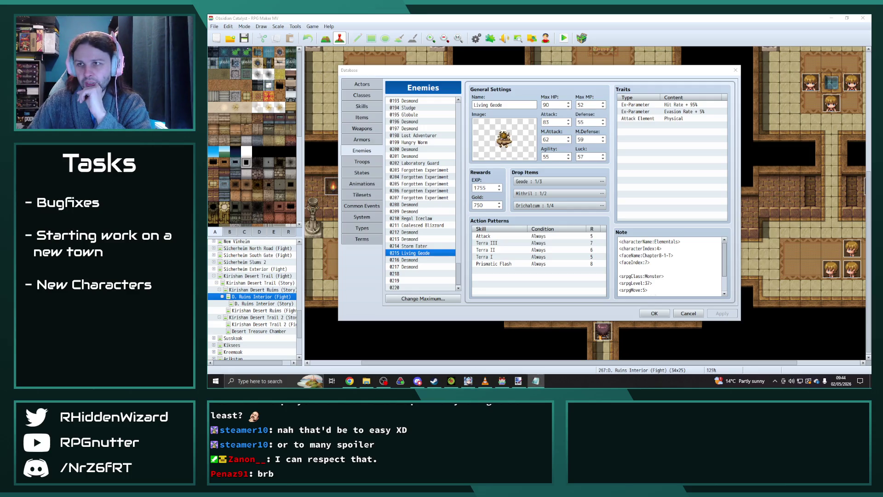
{"action": "left_click", "coordinate": [373, 379]}
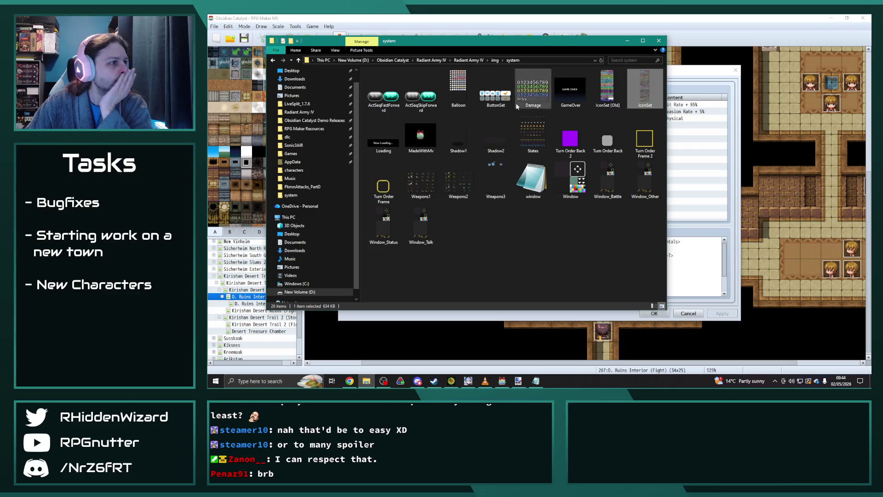
{"action": "left_click", "coordinate": [494, 60]}
{"action": "key", "text": "alt+Tab"}
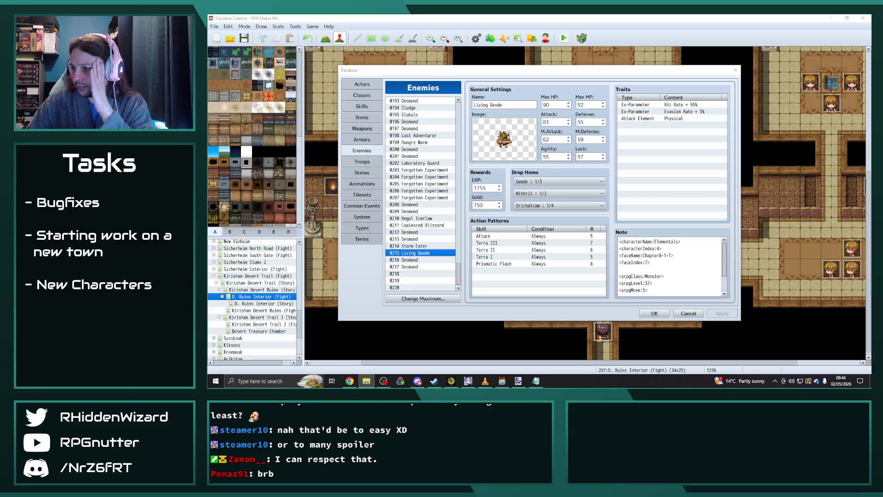
{"action": "key", "text": "alt+Tab"}
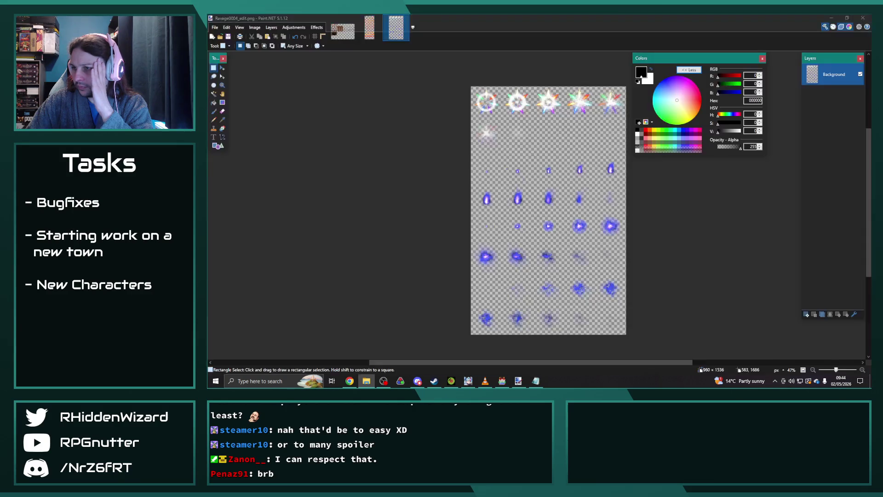
- Recolour the whole Razortail Eagle image with a Hue/Saturation hue shift of -175
{"action": "left_click", "coordinate": [423, 27]}
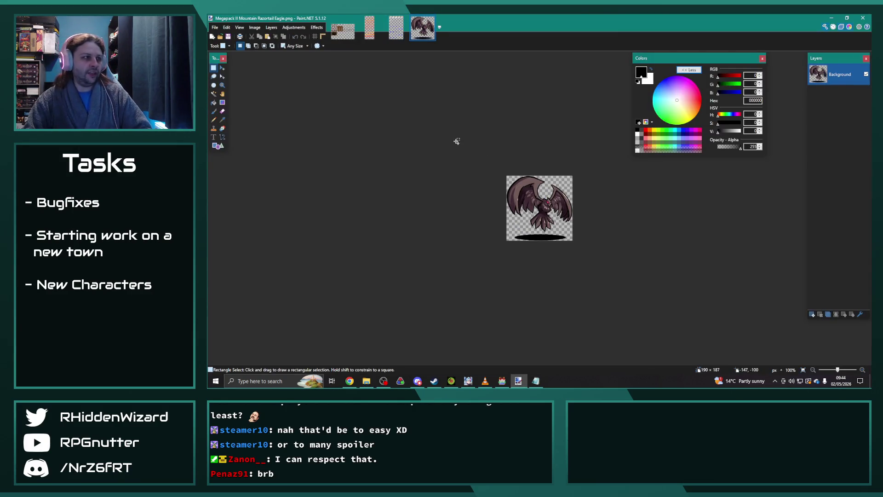
{"action": "key", "text": "ctrl+a"}
{"action": "left_click", "coordinate": [294, 28]}
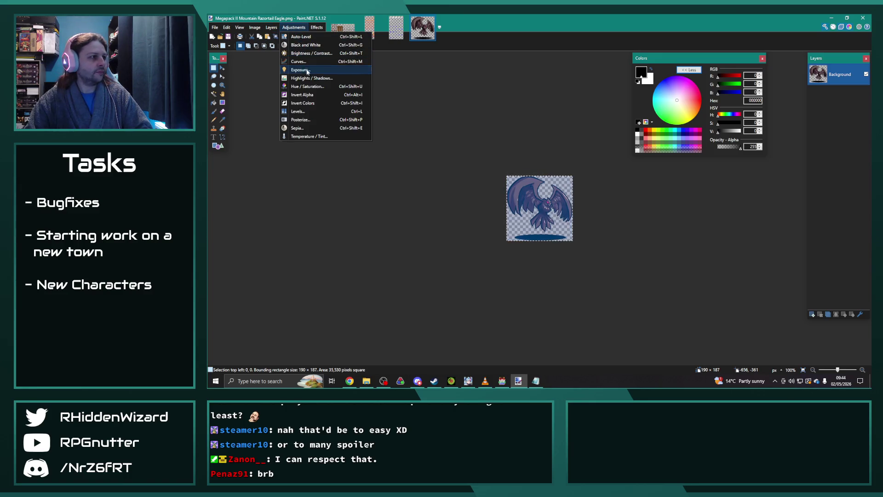
{"action": "left_click", "coordinate": [305, 87]}
{"action": "mouse_move", "coordinate": [527, 156]}
{"action": "left_mouse_down"}
{"action": "mouse_move", "coordinate": [360, 90]}
{"action": "mouse_move", "coordinate": [354, 113]}
{"action": "mouse_move", "coordinate": [400, 115]}
{"action": "mouse_move", "coordinate": [284, 111]}
{"action": "left_mouse_up"}
{"action": "left_click", "coordinate": [417, 109]}
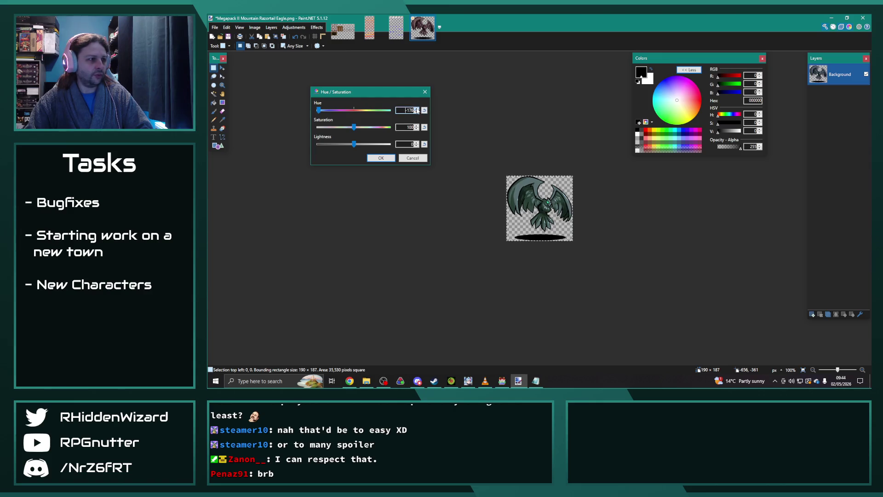
{"action": "left_click", "coordinate": [381, 157]}
{"action": "key", "text": "ctrl+d"}
- Save the eagle as the PNG 'Megapack II Mountain Razortail Eagle_edit'
{"action": "left_click", "coordinate": [214, 27]}
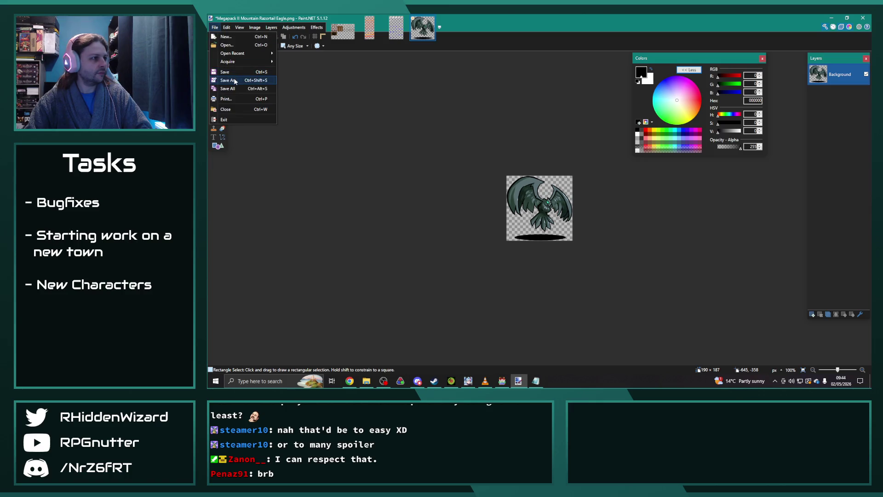
{"action": "left_click", "coordinate": [229, 80]}
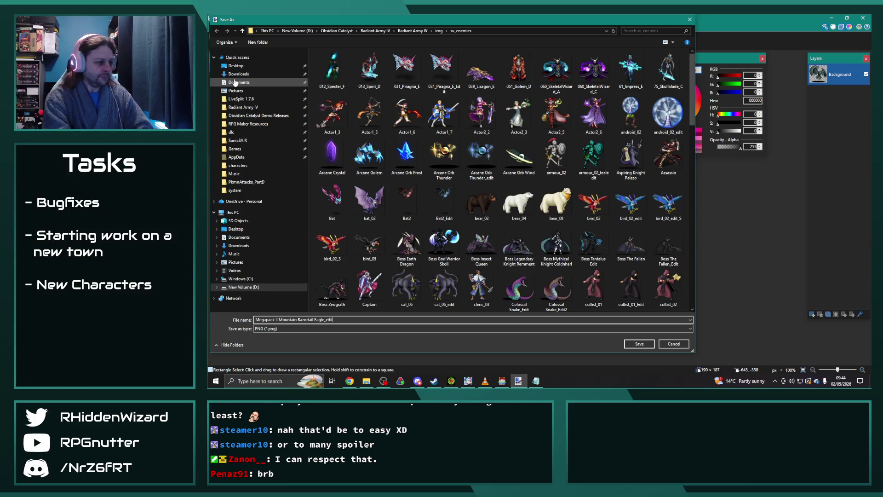
{"action": "key", "text": "Return"}
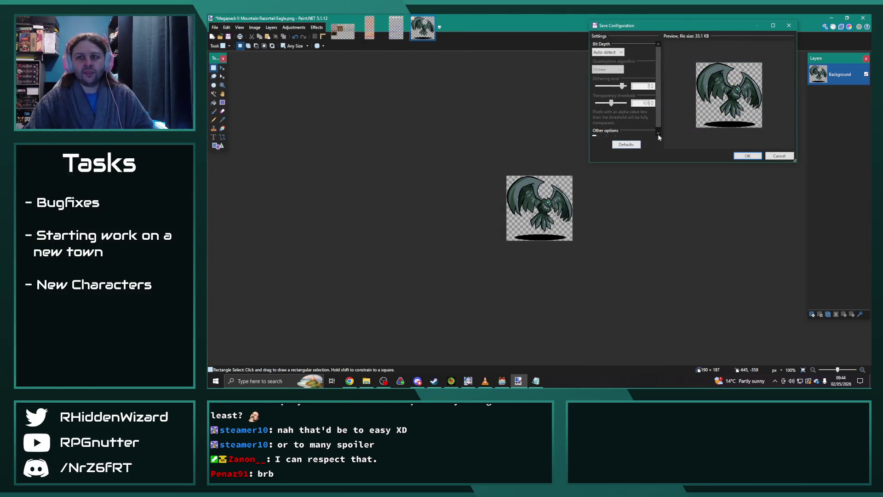
{"action": "left_click", "coordinate": [747, 156]}
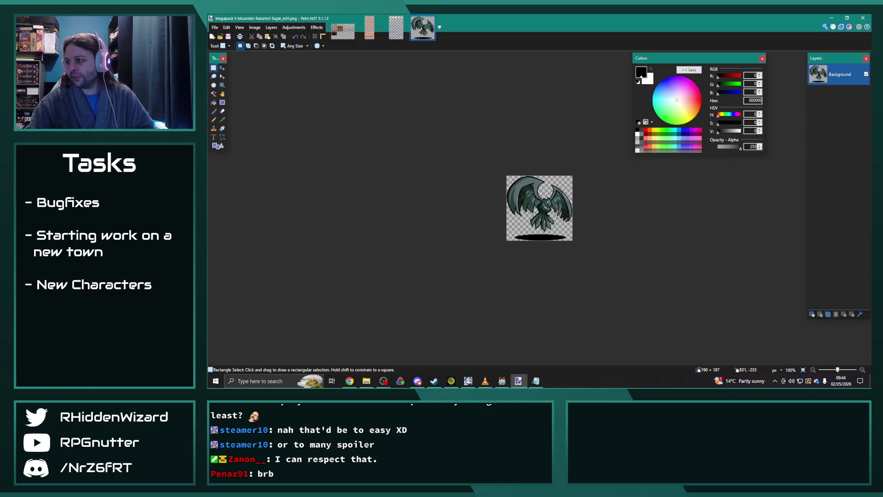
{"action": "key", "text": "super+e"}
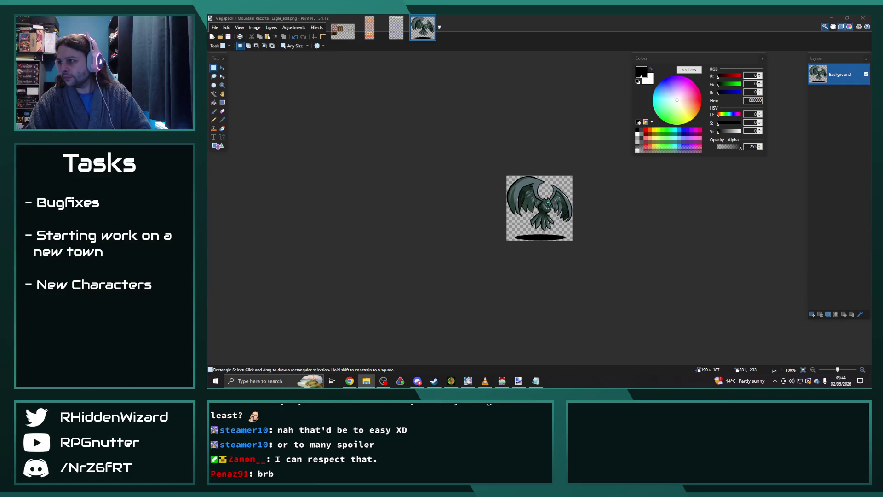
- Open Forest Spora as a new image and shift the flower's hue from red to magenta
{"action": "left_click_drag", "start_coordinate": [487, 133], "coordinate": [487, 134]}
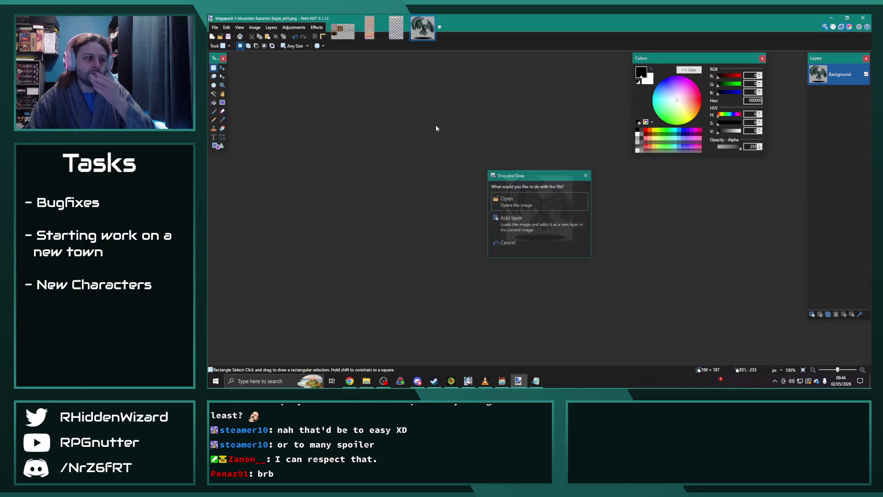
{"action": "left_click", "coordinate": [528, 204]}
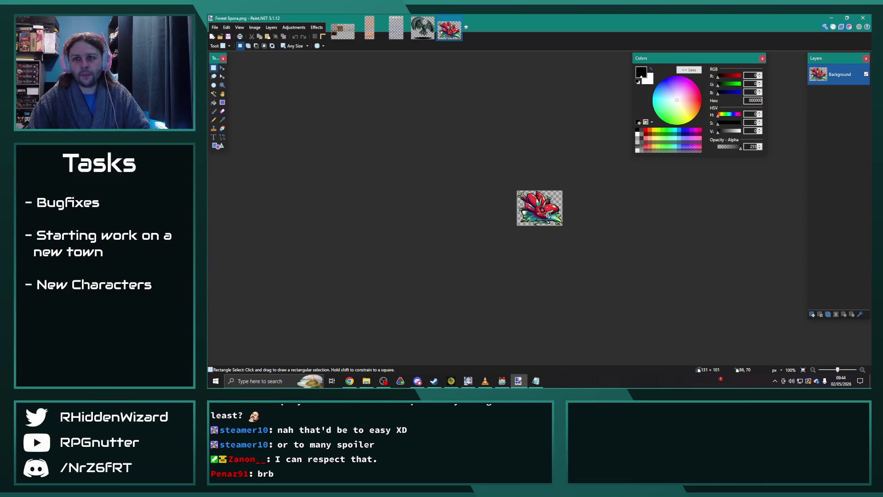
{"action": "scroll", "coordinate": [548, 216], "scroll_direction": "up", "scroll_amount": 2}
{"action": "key", "text": "ctrl+a"}
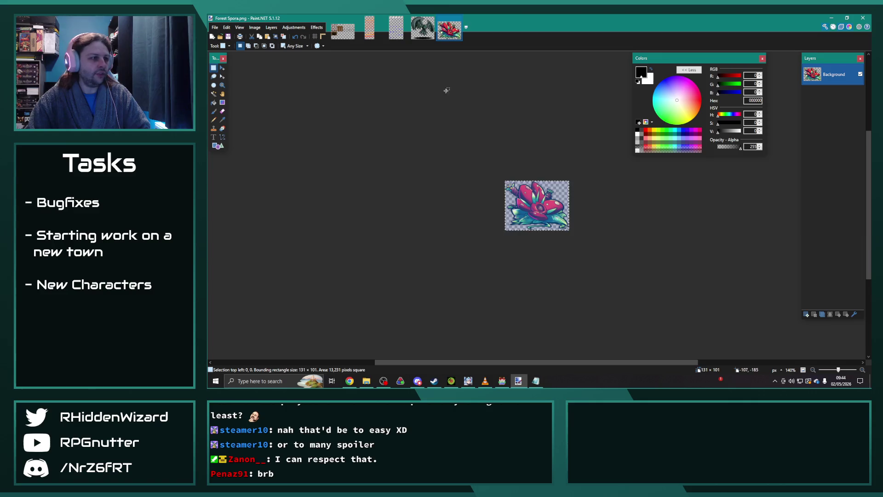
{"action": "left_click", "coordinate": [293, 27]}
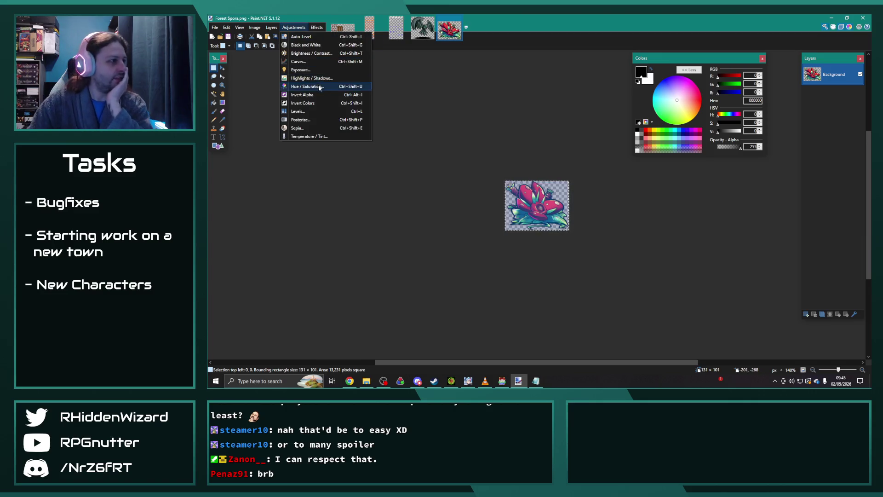
{"action": "left_click", "coordinate": [312, 87]}
{"action": "mouse_move", "coordinate": [516, 157]}
{"action": "left_mouse_down"}
{"action": "mouse_move", "coordinate": [382, 94]}
{"action": "mouse_move", "coordinate": [388, 117]}
{"action": "left_mouse_up"}
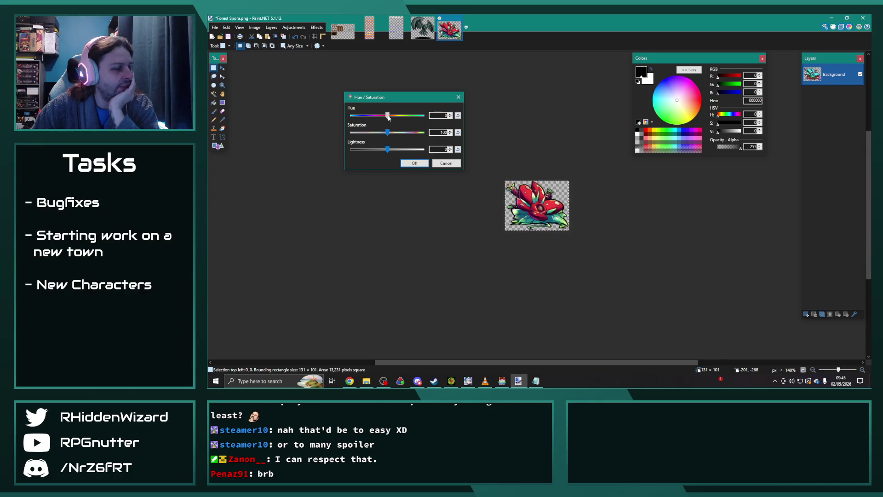
{"action": "left_click_drag", "start_coordinate": [389, 117], "coordinate": [378, 120]}
{"action": "key", "text": "Return"}
- Save the magenta flower as Forest Spora_edit.png, then undo the recolour
{"action": "key", "text": "ctrl+shift+s"}
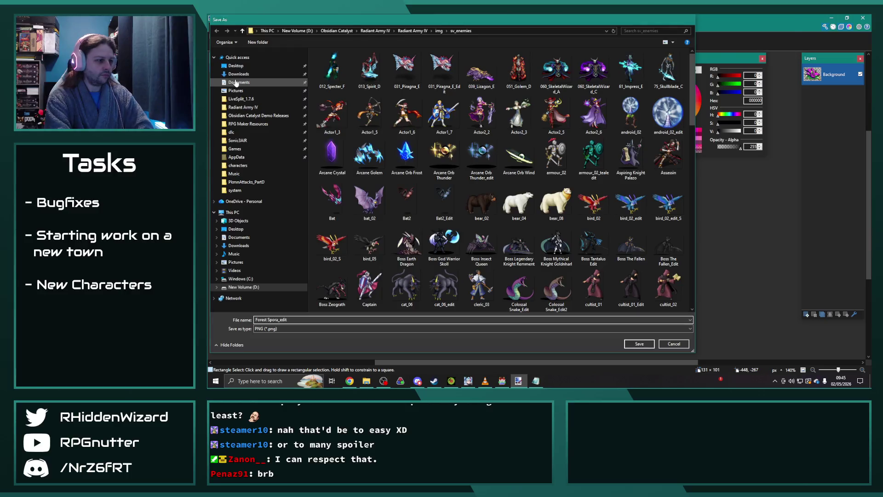
{"action": "key", "text": "Return"}
{"action": "left_click", "coordinate": [747, 157]}
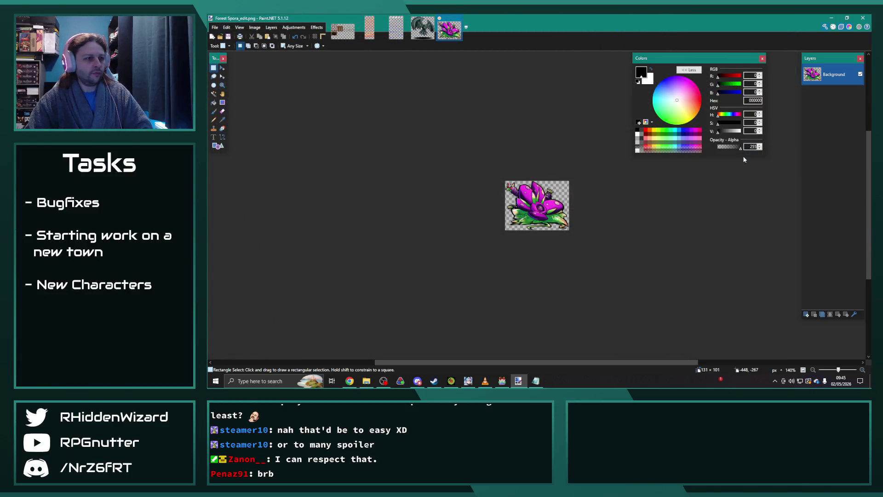
{"action": "key", "text": "ctrl+z"}
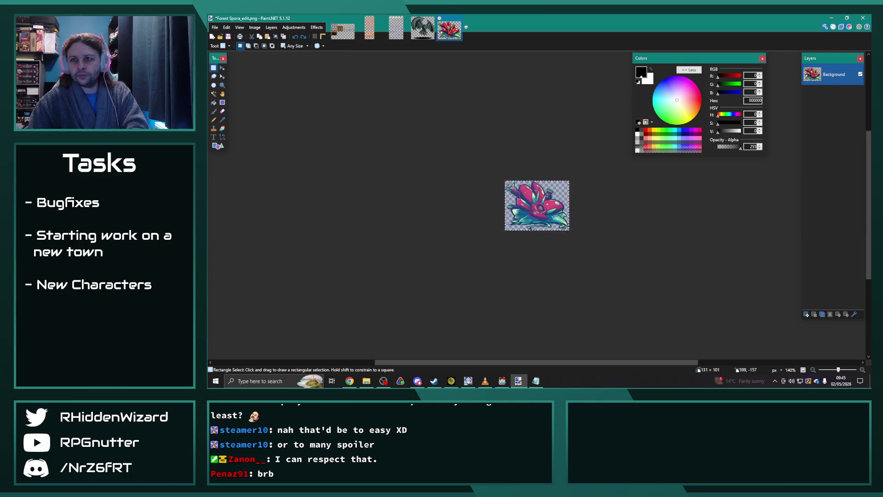
- Recolour the Forest Spora flower orange with a Hue/Saturation hue of 35
{"action": "key", "text": "alt+Tab"}
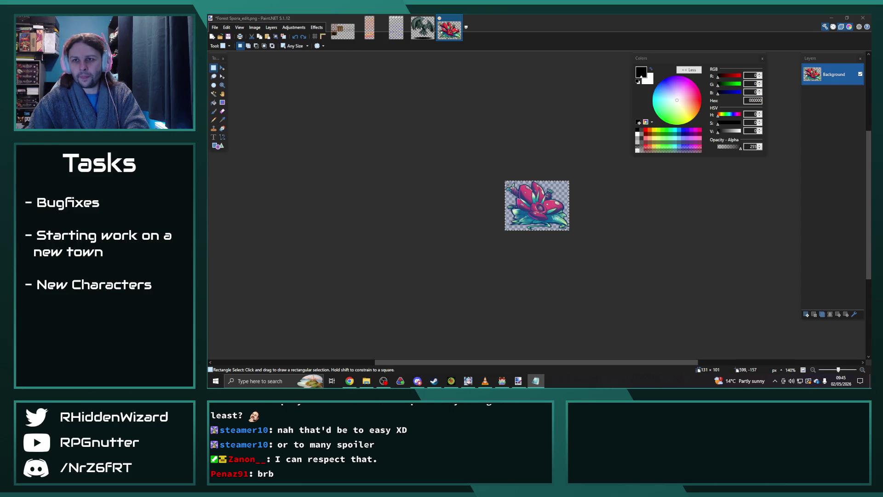
{"action": "left_click", "coordinate": [527, 53]}
{"action": "left_click", "coordinate": [293, 28]}
{"action": "left_click", "coordinate": [311, 86]}
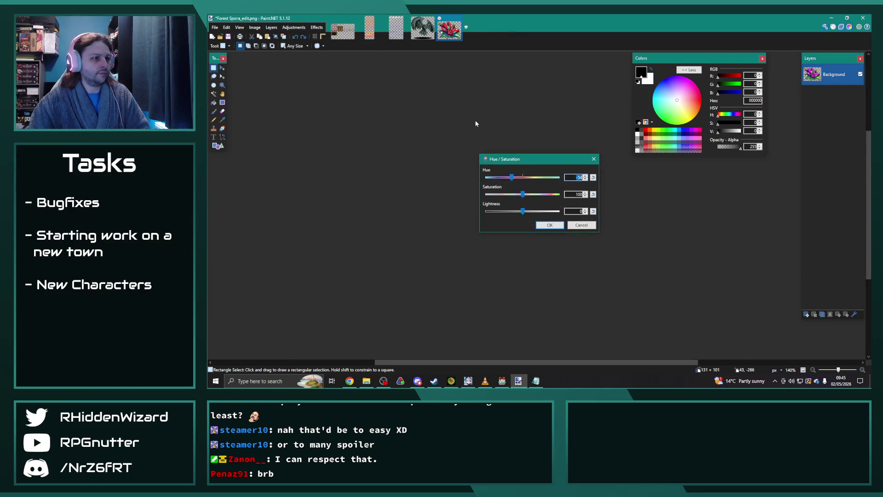
{"action": "mouse_move", "coordinate": [513, 179]}
{"action": "left_mouse_down"}
{"action": "mouse_move", "coordinate": [530, 179]}
{"action": "mouse_move", "coordinate": [400, 113]}
{"action": "left_mouse_up"}
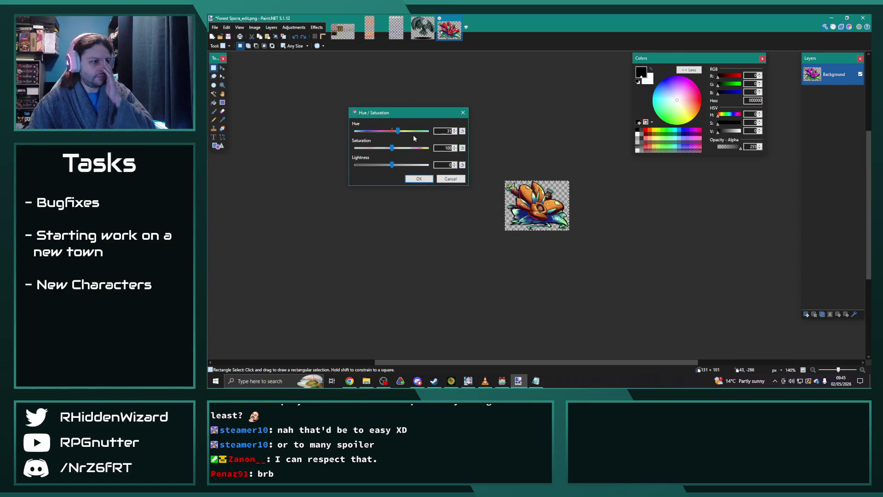
{"action": "left_click", "coordinate": [419, 178]}
- Save the orange flower as Forest Spora_edit2.png and drop another enemy image onto Paint.NET
{"action": "left_click", "coordinate": [215, 27]}
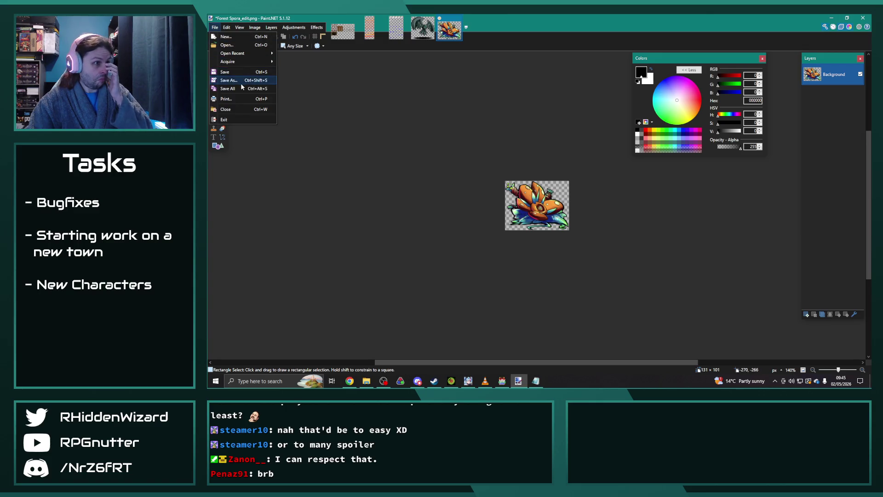
{"action": "left_click", "coordinate": [229, 80]}
{"action": "type", "text": "Forest Spora_edit2"}
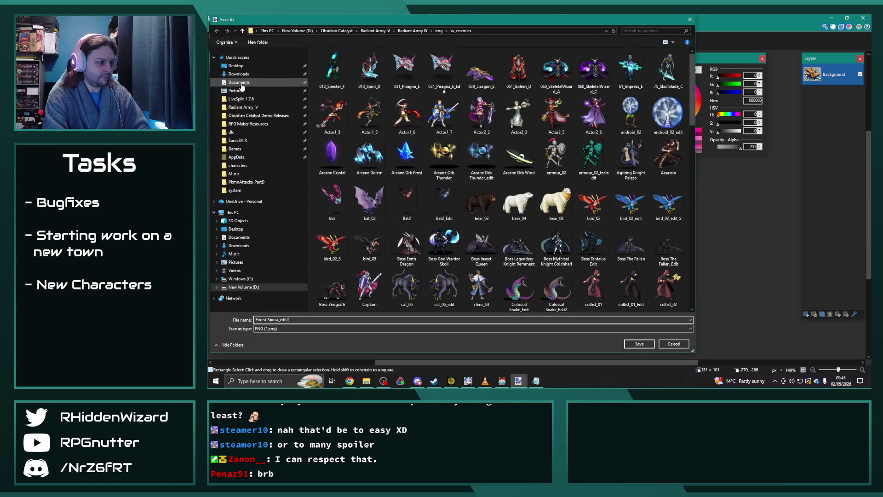
{"action": "key", "text": "Return"}
{"action": "left_click", "coordinate": [754, 160]}
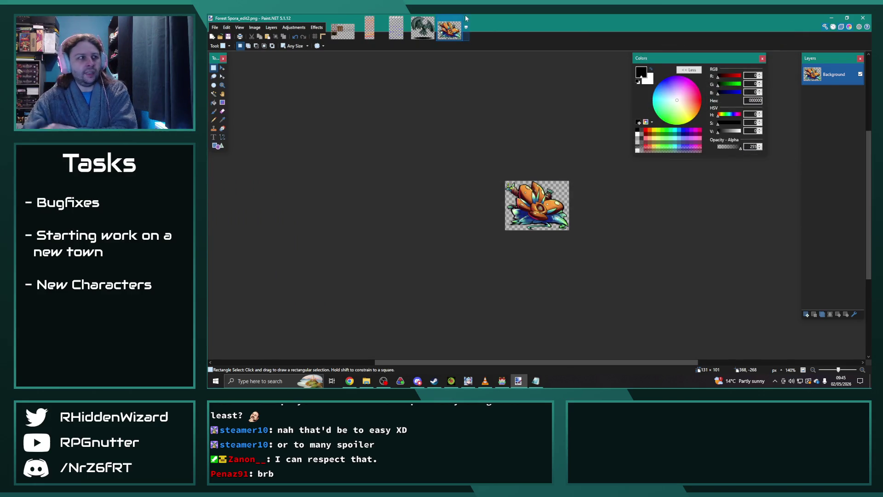
{"action": "key", "text": "alt+Tab"}
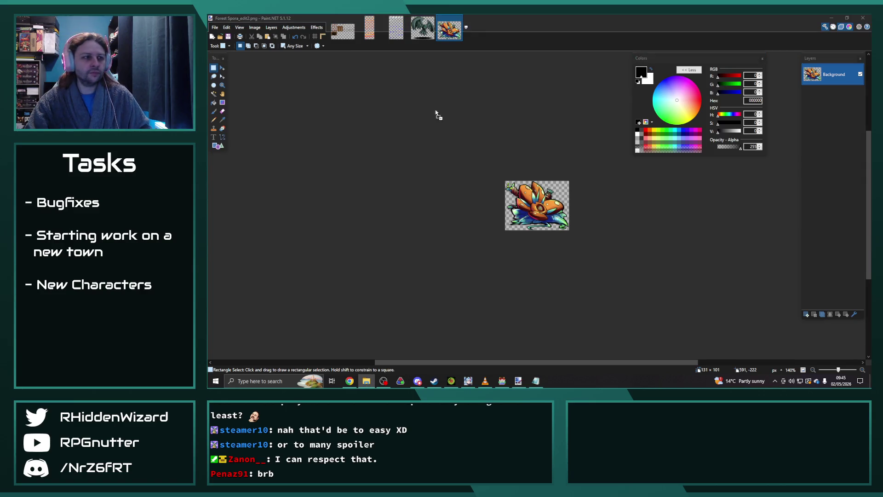
{"action": "left_click_drag", "start_coordinate": [457, 114], "coordinate": [456, 114]}
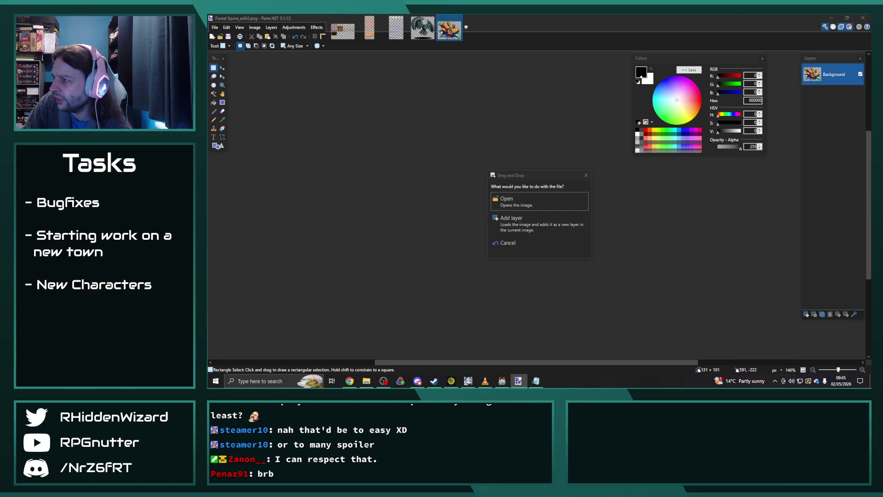
- Open the dropped crossbow knight PNG as a new image, then go to RPG Maker MV
{"action": "left_click", "coordinate": [529, 201]}
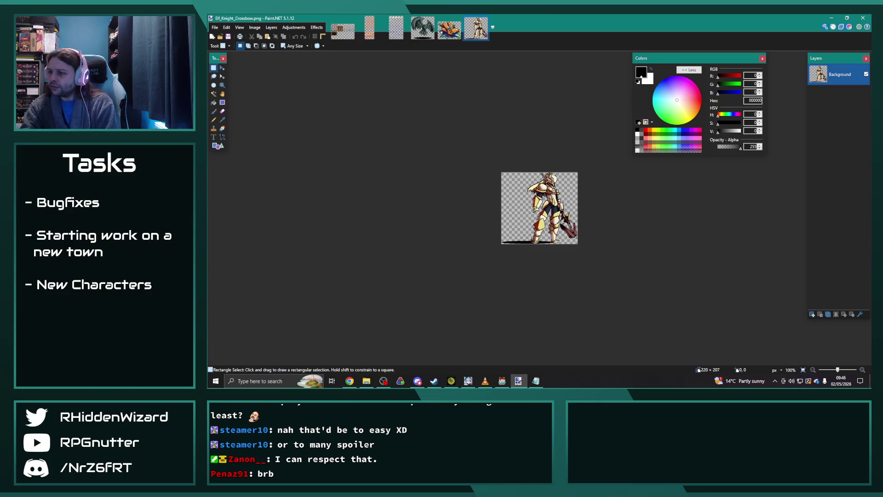
{"action": "left_click", "coordinate": [502, 380]}
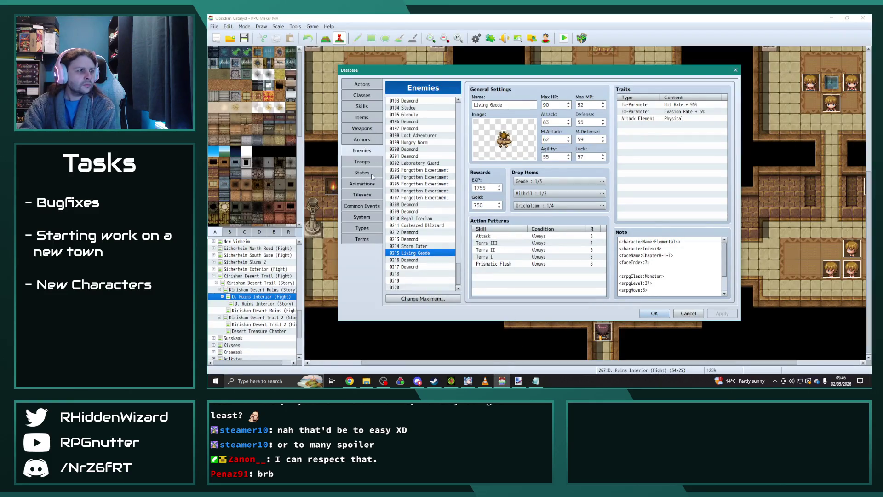
- Check the 0125 Elara Corps. Sniper's battler image, then return to the knight in Paint.NET
{"action": "scroll", "coordinate": [422, 153], "scroll_direction": "up", "scroll_amount": 15}
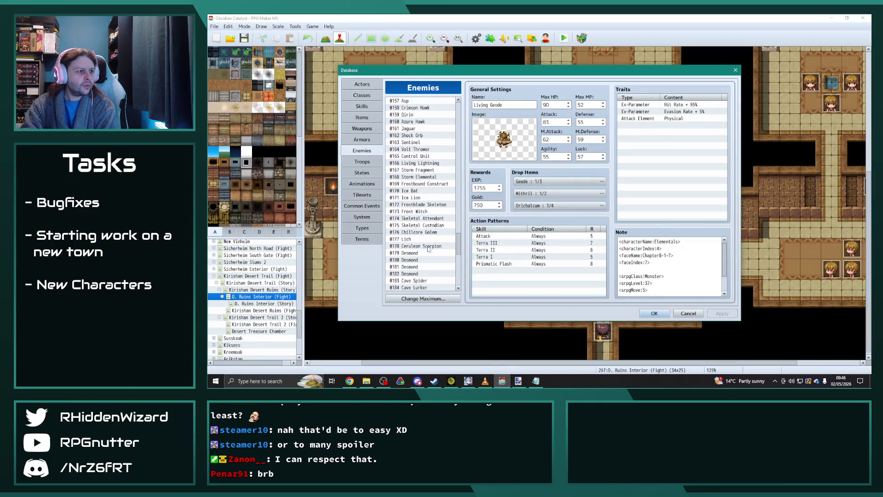
{"action": "scroll", "coordinate": [426, 249], "scroll_direction": "up", "scroll_amount": 9}
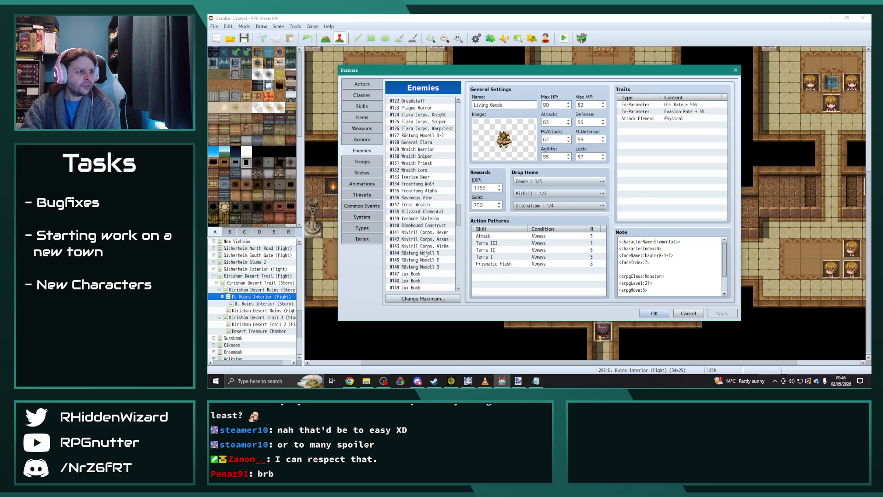
{"action": "left_click", "coordinate": [431, 150]}
{"action": "double_click", "coordinate": [504, 143]}
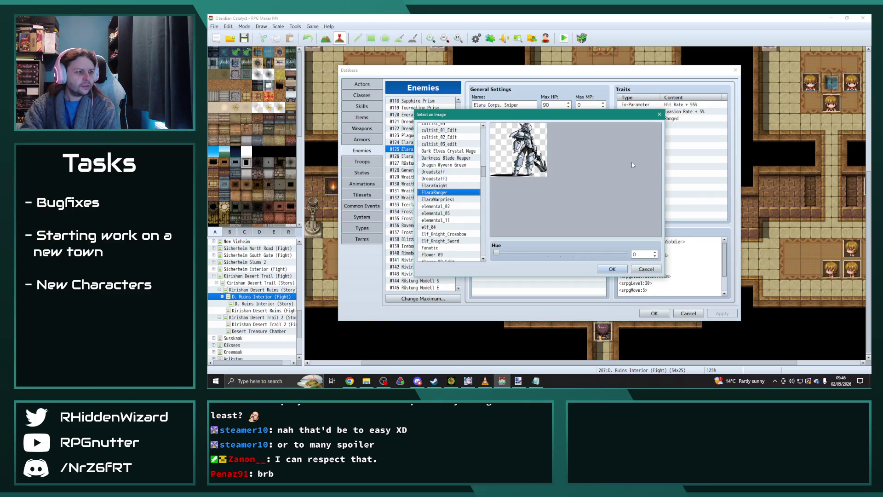
{"action": "left_click", "coordinate": [659, 114]}
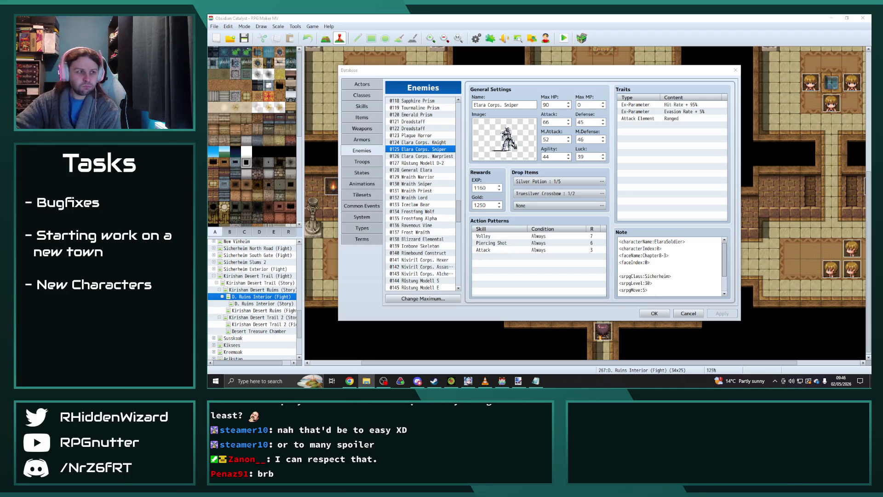
{"action": "left_click", "coordinate": [518, 381]}
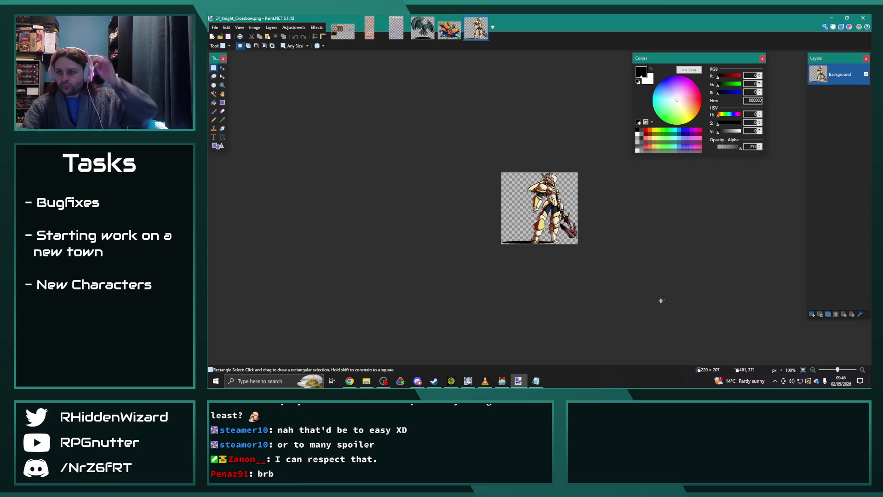
- Shift the whole crossbow knight's hue toward red, discarding an accidental Highlights/Shadows adjustment
{"action": "key", "text": "ctrl+a"}
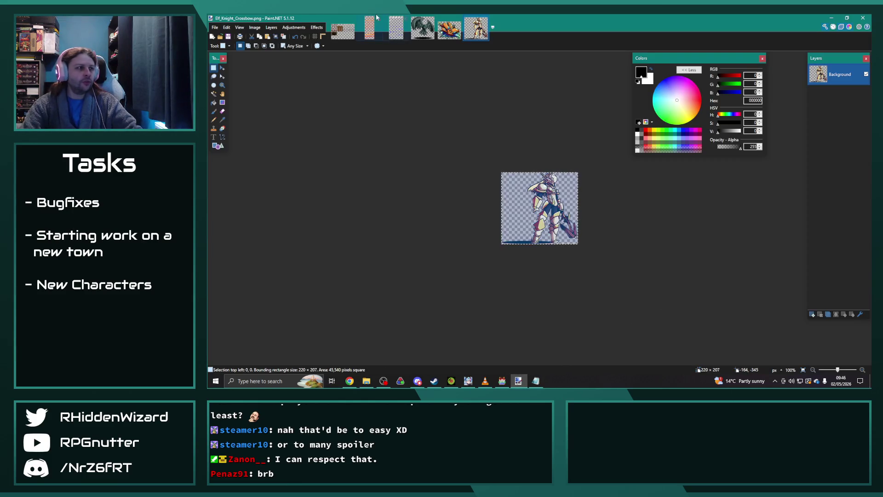
{"action": "left_click", "coordinate": [294, 27]}
{"action": "left_click", "coordinate": [322, 78]}
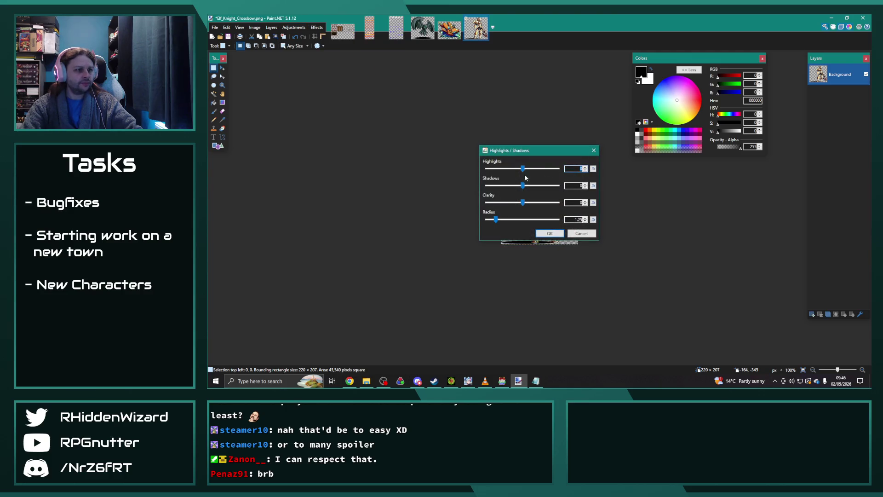
{"action": "left_click", "coordinate": [593, 151]}
{"action": "left_click", "coordinate": [291, 28]}
{"action": "left_click", "coordinate": [322, 86]}
{"action": "left_click_drag", "start_coordinate": [523, 178], "coordinate": [519, 177]}
{"action": "left_click", "coordinate": [550, 225]}
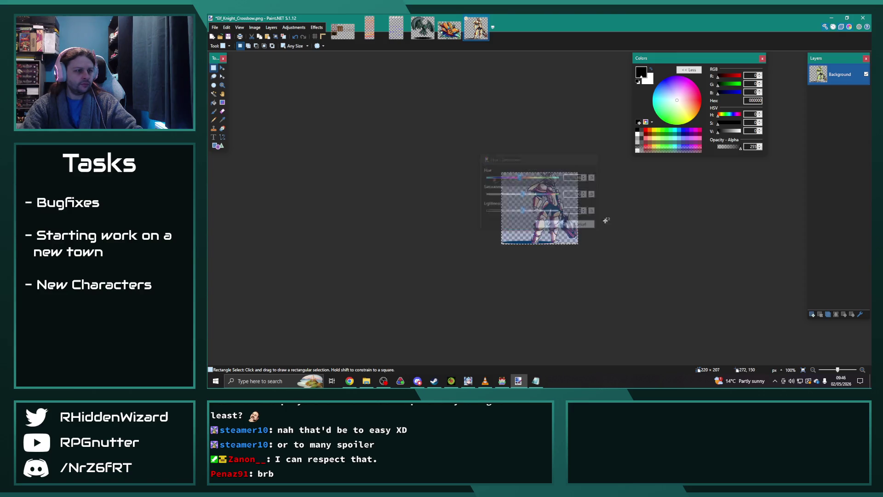
- Save the red knight as Elf_Knight_Crossbow_edit.png
{"action": "left_click", "coordinate": [215, 27]}
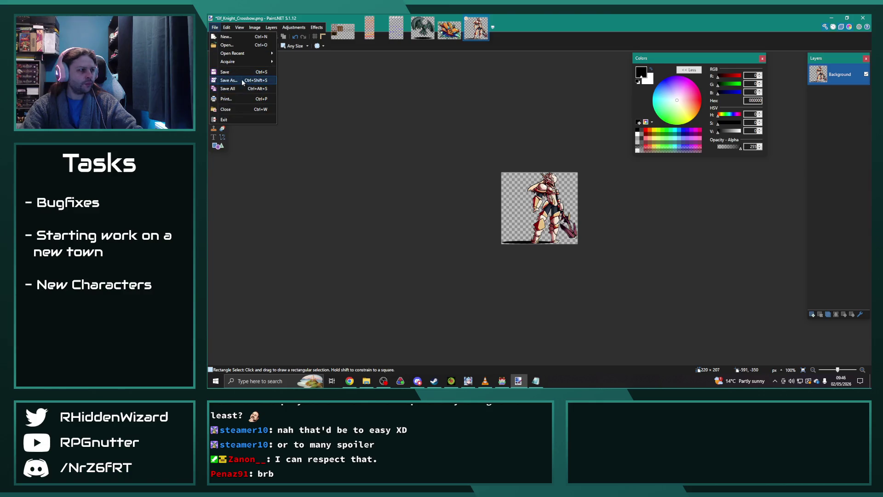
{"action": "left_click", "coordinate": [230, 80]}
{"action": "key", "text": "Return"}
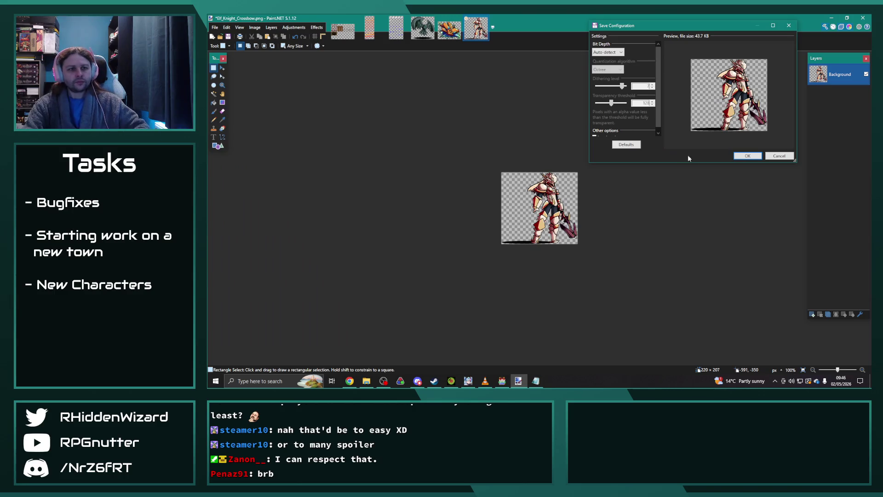
{"action": "left_click", "coordinate": [750, 157]}
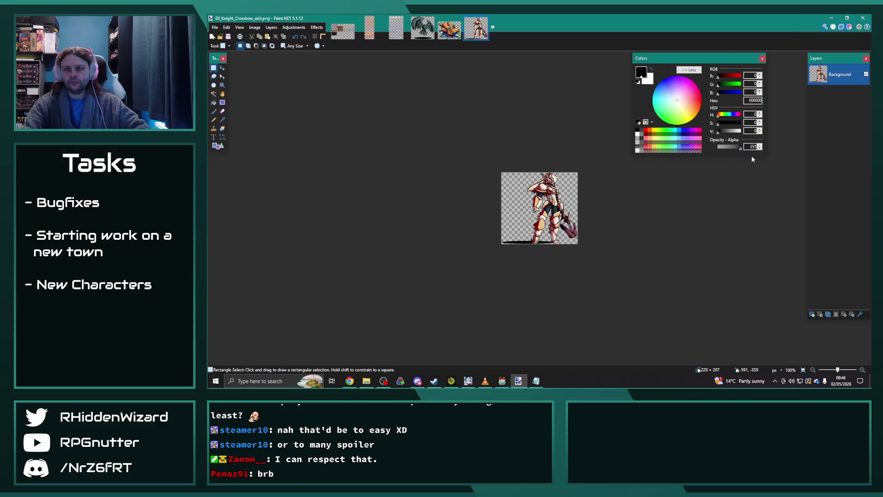
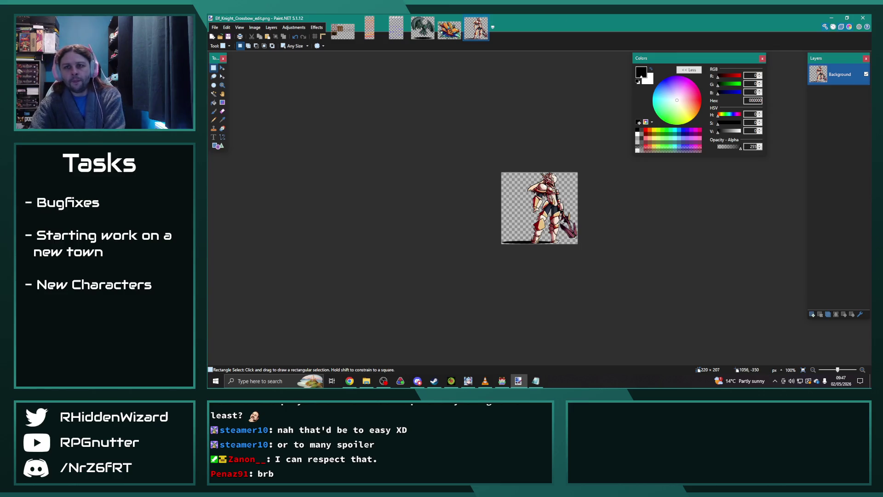
- Drop Forest Red Spider.png from File Explorer into Paint.NET and open it as a new image
{"action": "key", "text": "alt+Tab"}
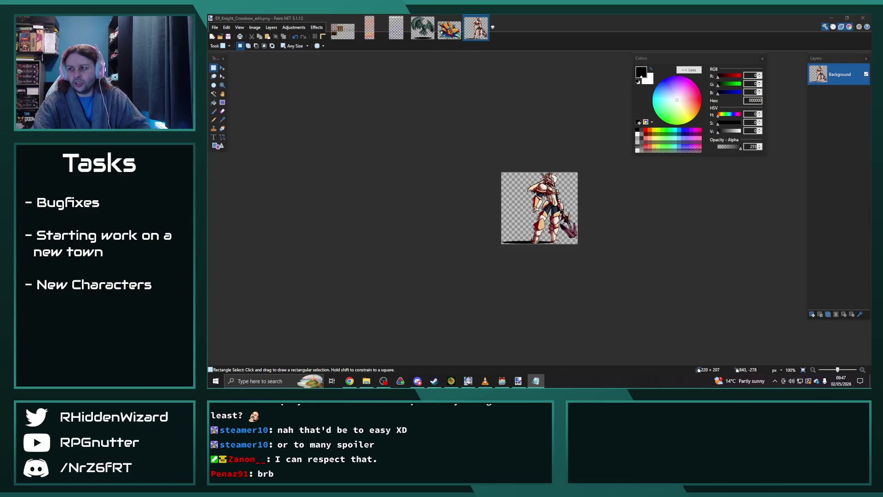
{"action": "key", "text": "alt+Tab"}
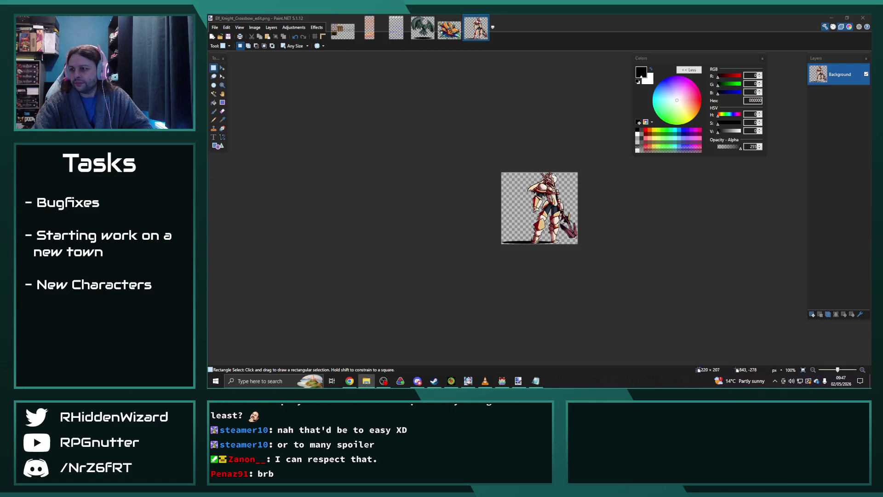
{"action": "mouse_move", "coordinate": [548, 154]}
{"action": "left_mouse_down"}
{"action": "mouse_move", "coordinate": [499, 165]}
{"action": "mouse_move", "coordinate": [436, 135]}
{"action": "left_mouse_up"}
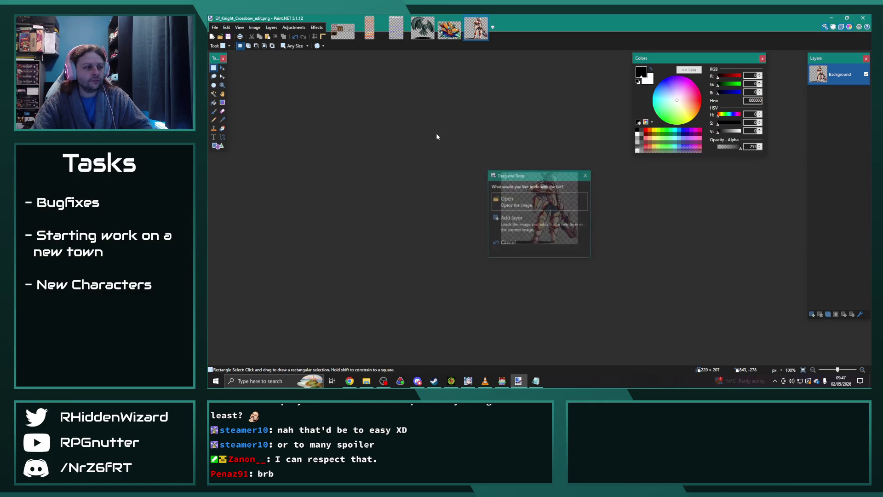
{"action": "left_click", "coordinate": [529, 202]}
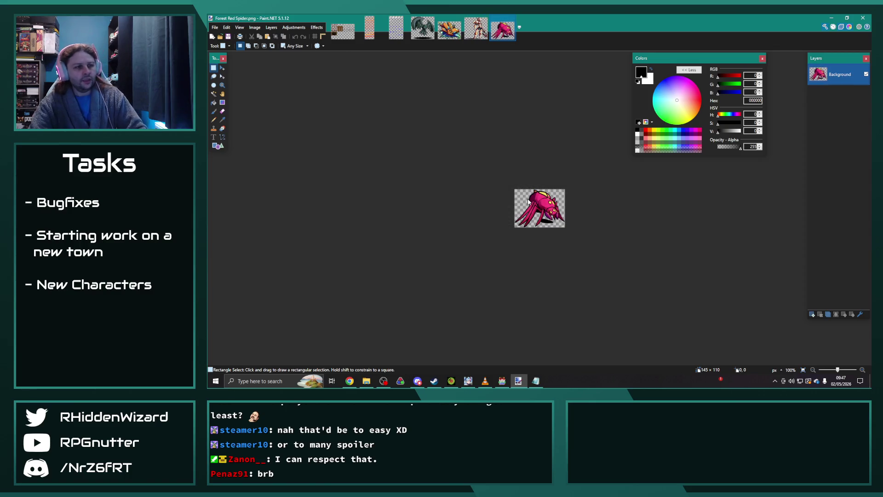
- Select the whole image and shift its Hue/Saturation hue until the spider turns blue
{"action": "key", "text": "ctrl+a"}
{"action": "left_click", "coordinate": [294, 27]}
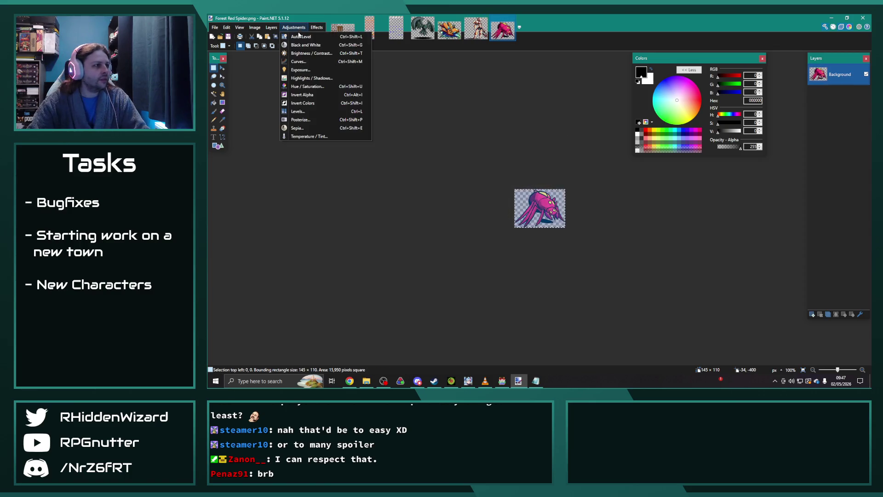
{"action": "left_click", "coordinate": [321, 86]}
{"action": "left_click_drag", "start_coordinate": [523, 177], "coordinate": [449, 176]}
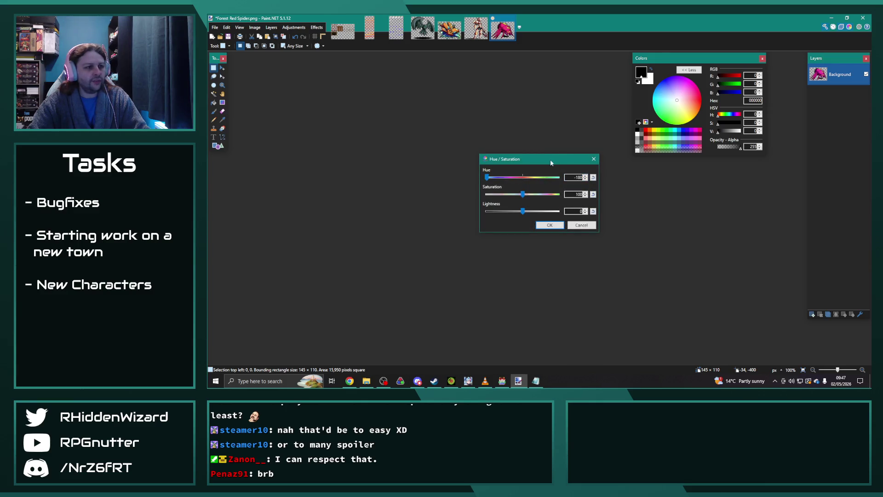
{"action": "left_click_drag", "start_coordinate": [552, 163], "coordinate": [399, 126]}
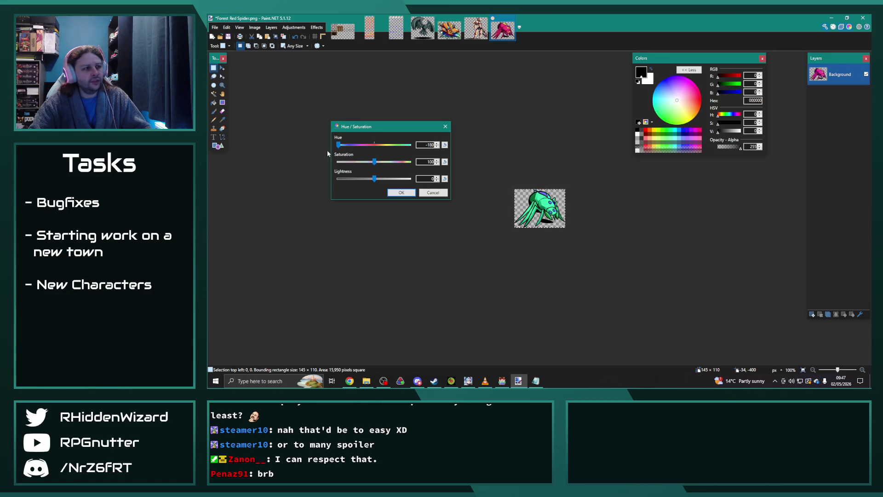
{"action": "left_click_drag", "start_coordinate": [338, 145], "coordinate": [349, 147]}
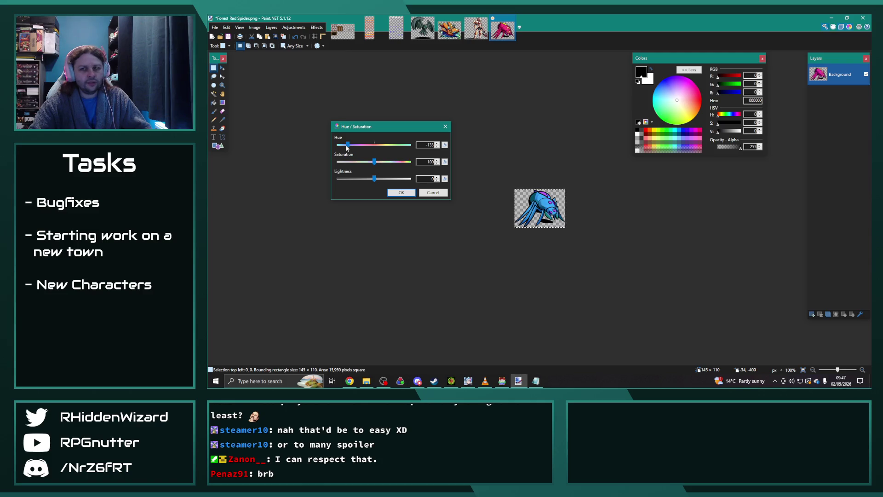
{"action": "left_click", "coordinate": [401, 192]}
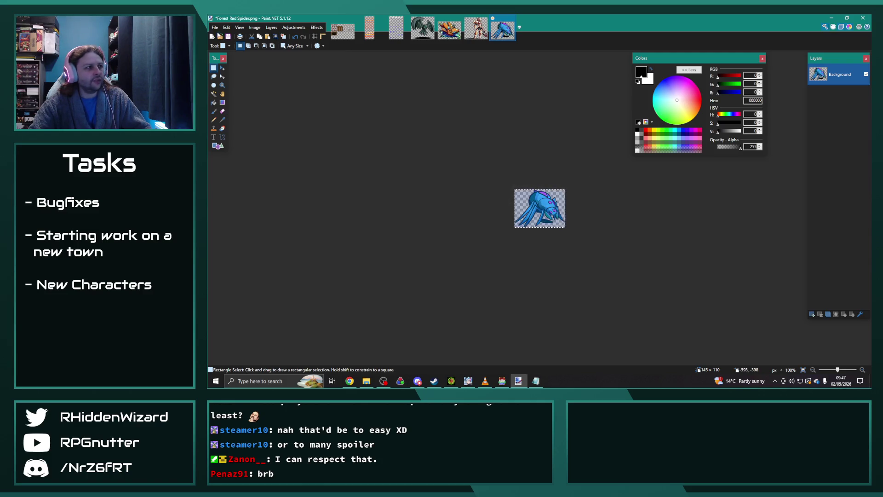
- Save the blue spider as Forest Red Spider_edit.png, accepting the PNG settings
{"action": "left_click", "coordinate": [215, 28]}
{"action": "left_click", "coordinate": [237, 80]}
{"action": "key", "text": "End"}
{"action": "type", "text": "_ed"}
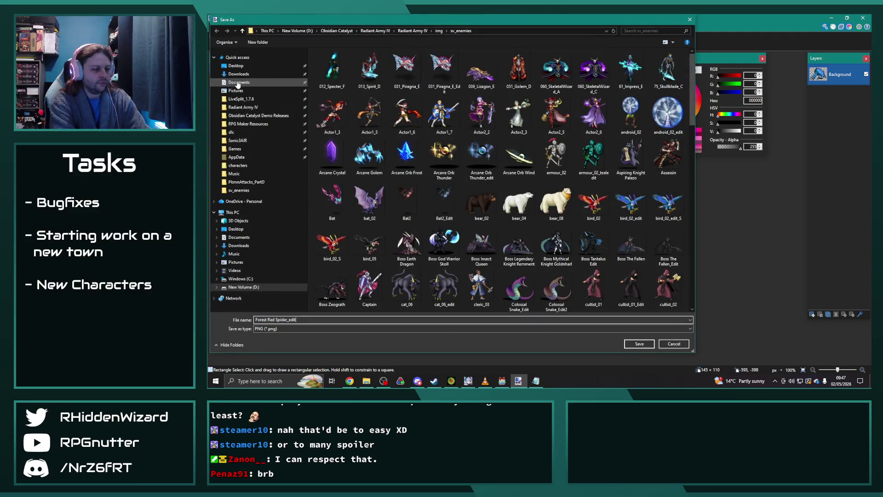
{"action": "key", "text": "Return"}
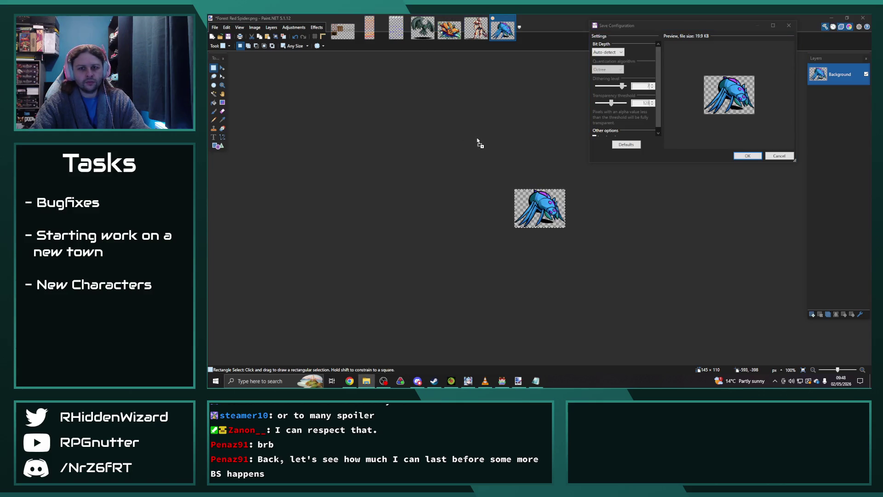
{"action": "left_click", "coordinate": [427, 168]}
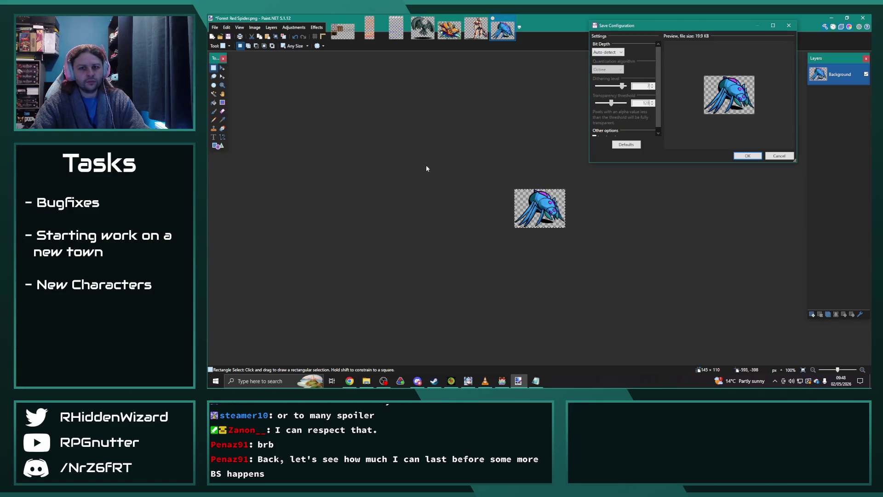
{"action": "left_click", "coordinate": [750, 157]}
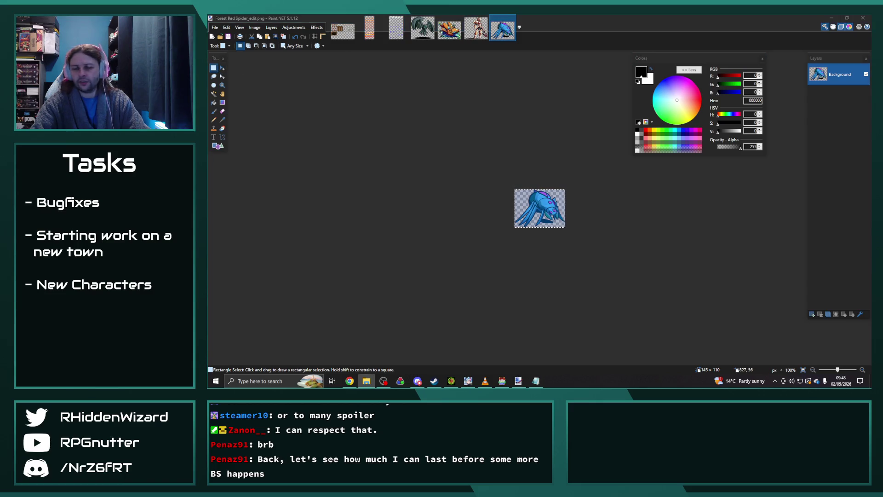
{"action": "left_click", "coordinate": [337, 152]}
- Open Forest Red Spider 2.png, select all, and set Hue to about -108 so it turns blue
{"action": "left_click", "coordinate": [547, 206]}
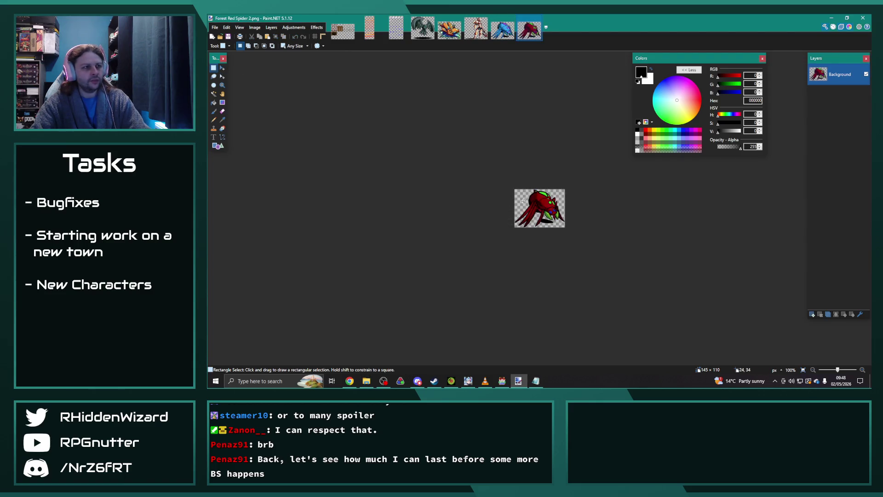
{"action": "key", "text": "ctrl+a"}
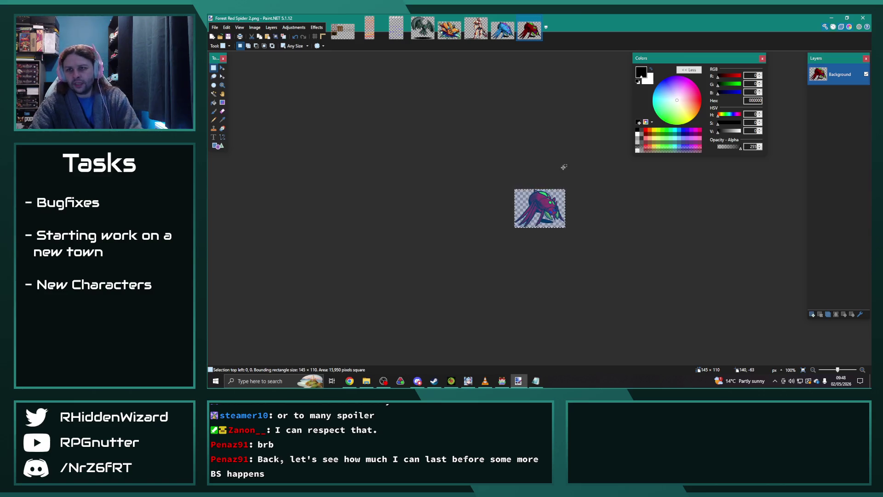
{"action": "left_click", "coordinate": [293, 28]}
{"action": "left_click", "coordinate": [315, 86]}
{"action": "left_click_drag", "start_coordinate": [490, 179], "coordinate": [454, 178]}
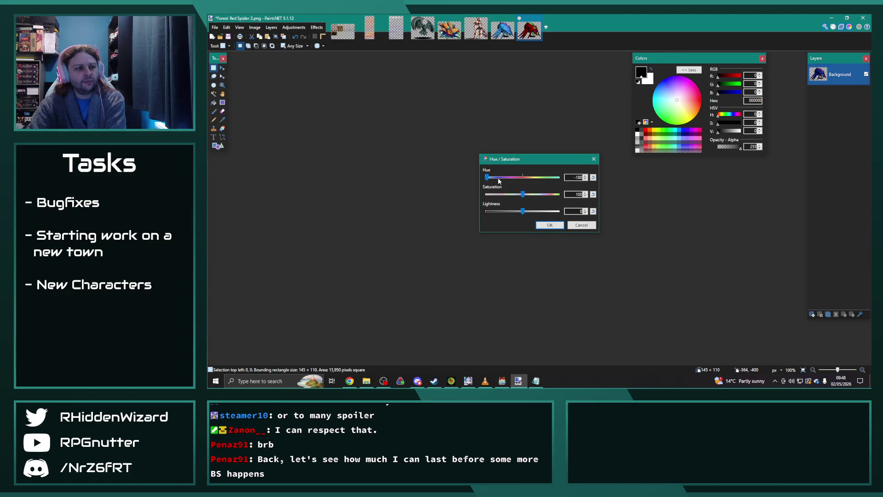
{"action": "left_click_drag", "start_coordinate": [488, 179], "coordinate": [502, 181]}
{"action": "left_click", "coordinate": [586, 180]}
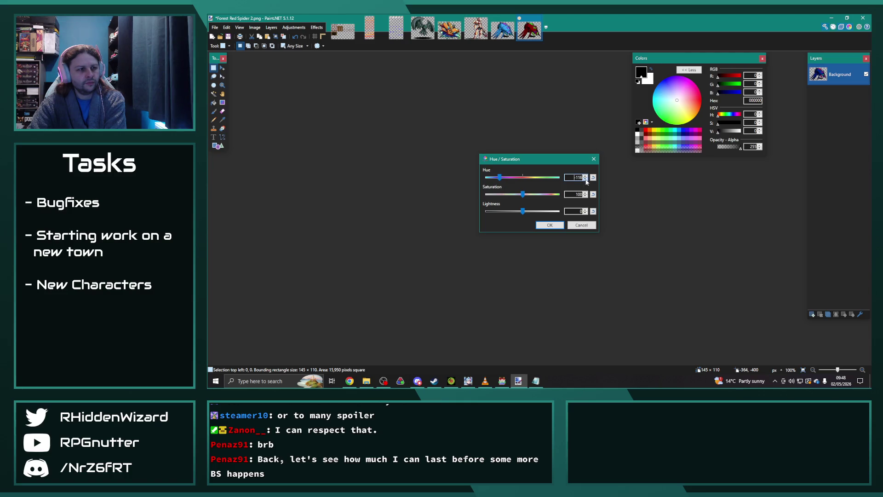
{"action": "left_click", "coordinate": [549, 225]}
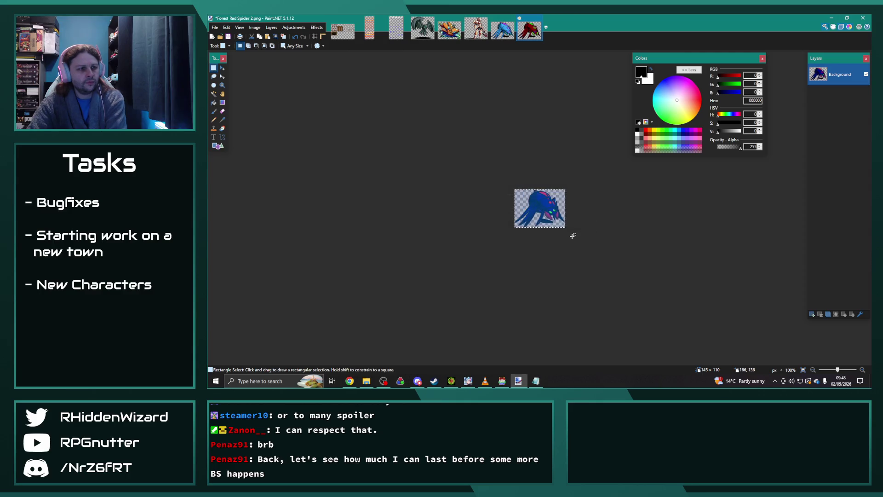
- Save the blue spider as Forest Red Spider 2_edit.png in PNG format
{"action": "left_click", "coordinate": [215, 27]}
{"action": "left_click", "coordinate": [234, 79]}
{"action": "key", "text": "End"}
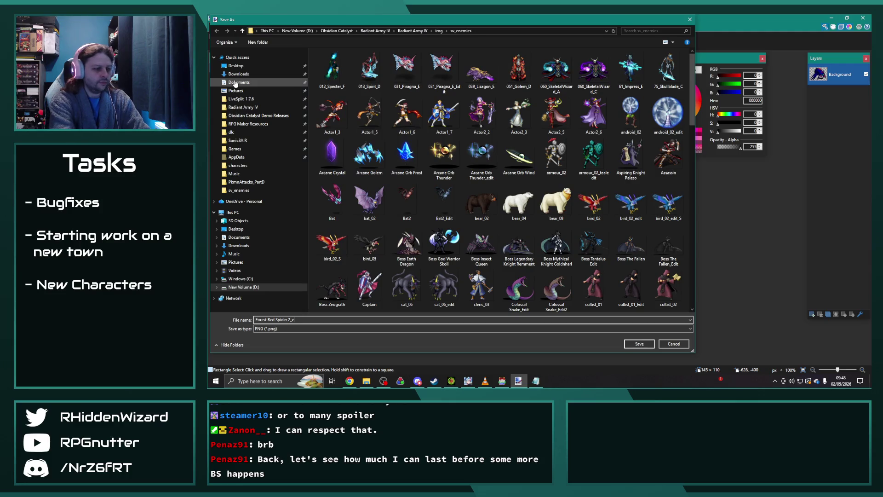
{"action": "key", "text": "Return"}
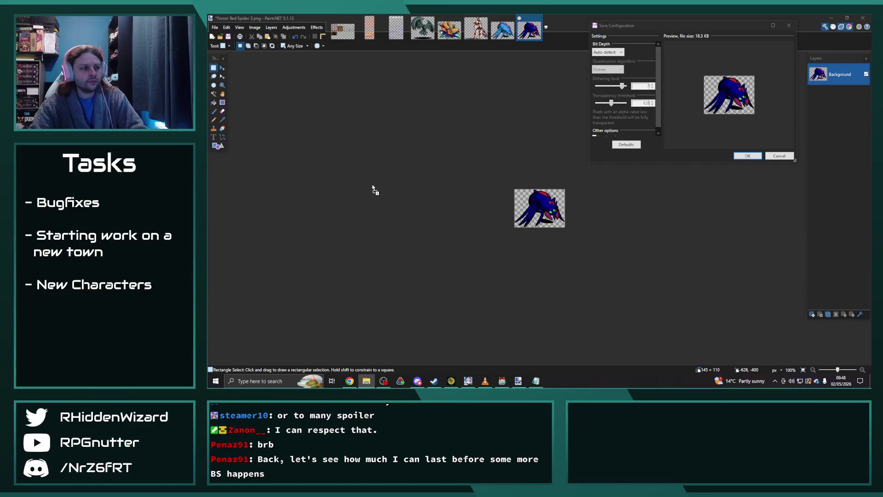
{"action": "left_click", "coordinate": [748, 156]}
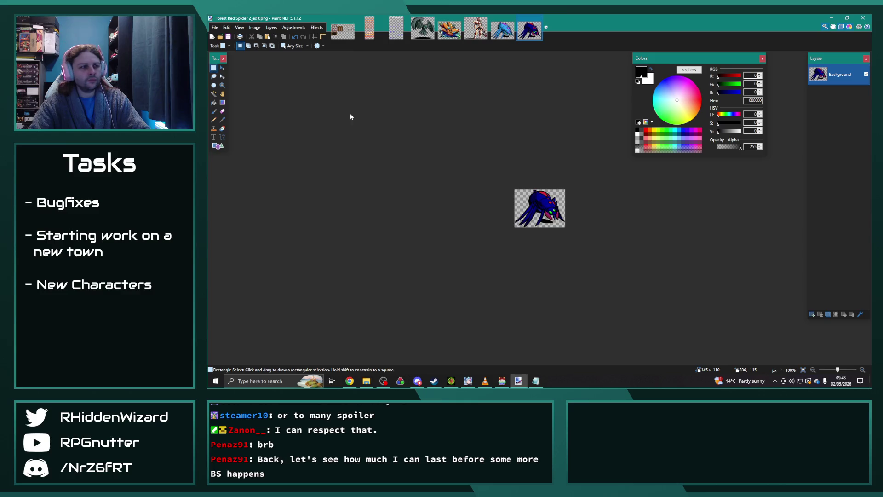
{"action": "left_click_drag", "start_coordinate": [347, 112], "coordinate": [556, 210]}
- Open the dropped Boss Insect Queen.png and shift its hue to blue with Hue/Saturation
{"action": "left_click", "coordinate": [529, 202]}
{"action": "key", "text": "ctrl+a"}
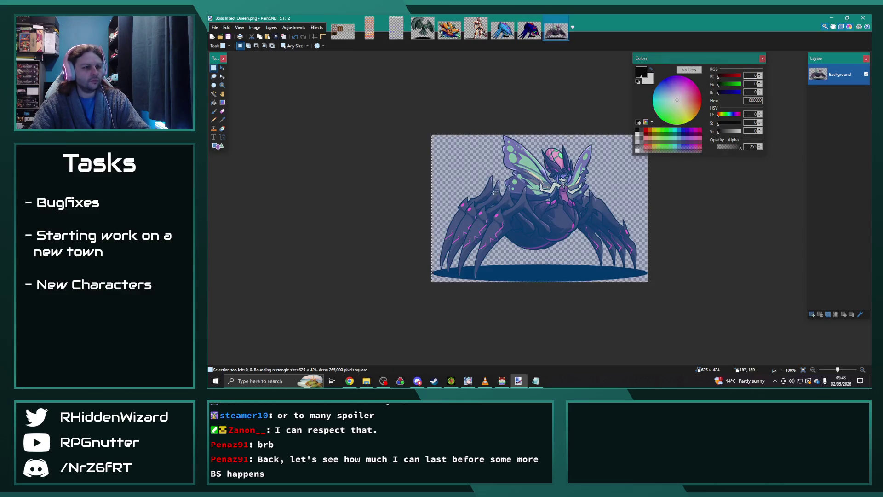
{"action": "left_click", "coordinate": [294, 28]}
{"action": "left_click", "coordinate": [321, 88]}
{"action": "mouse_move", "coordinate": [542, 166]}
{"action": "left_mouse_down"}
{"action": "mouse_move", "coordinate": [404, 130]}
{"action": "mouse_move", "coordinate": [386, 147]}
{"action": "mouse_move", "coordinate": [397, 150]}
{"action": "left_mouse_up"}
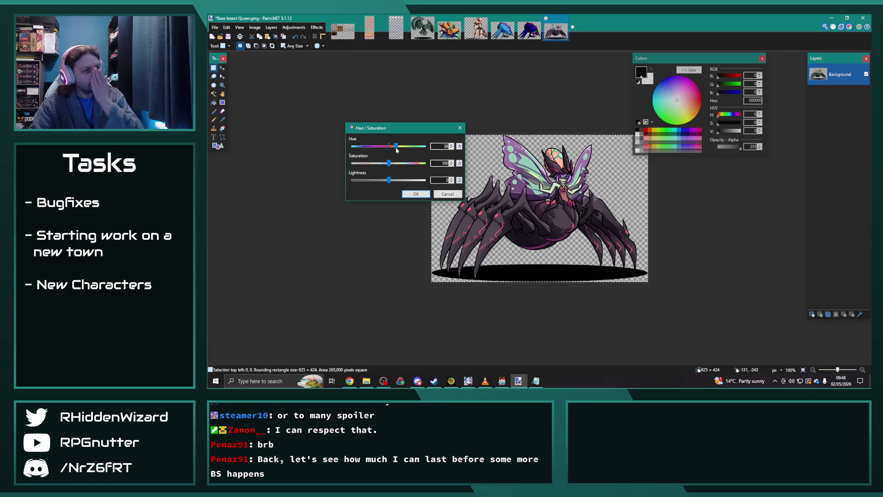
{"action": "left_click", "coordinate": [418, 194]}
- Save the recoloured queen as Boss Insect Queen_edit.png in PNG format
{"action": "left_click", "coordinate": [215, 29]}
{"action": "left_click", "coordinate": [234, 81]}
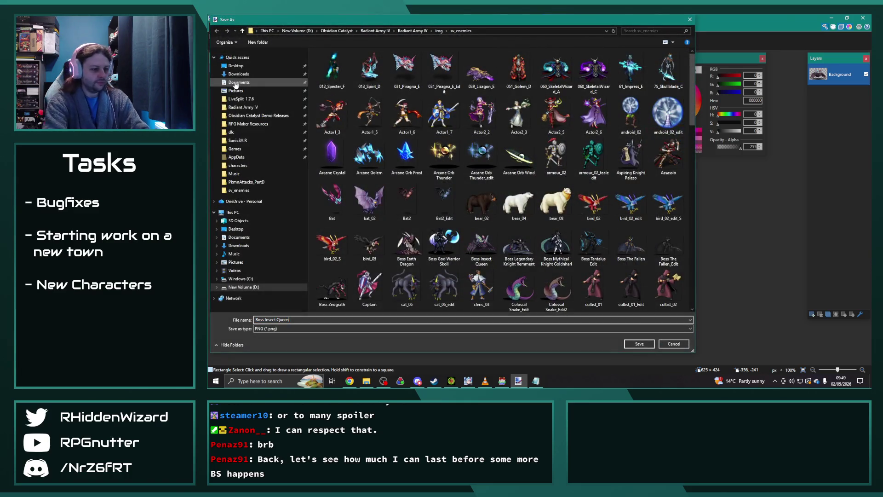
{"action": "key", "text": "Return"}
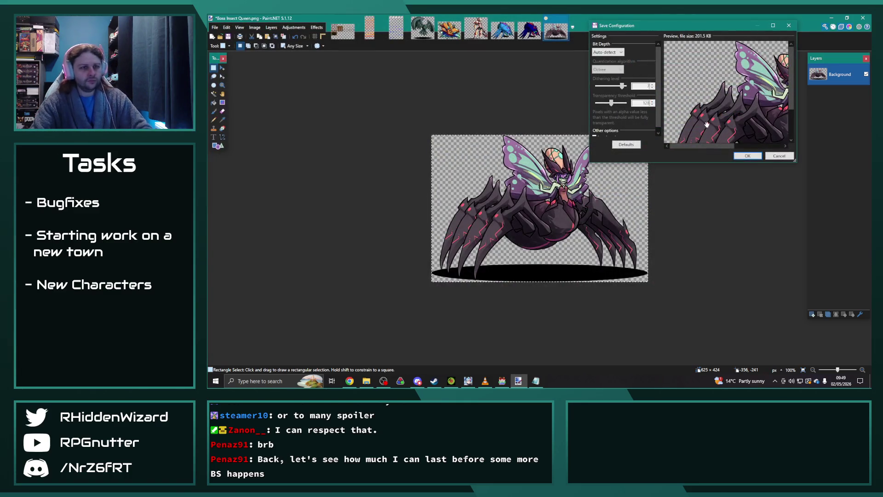
{"action": "left_click", "coordinate": [748, 156]}
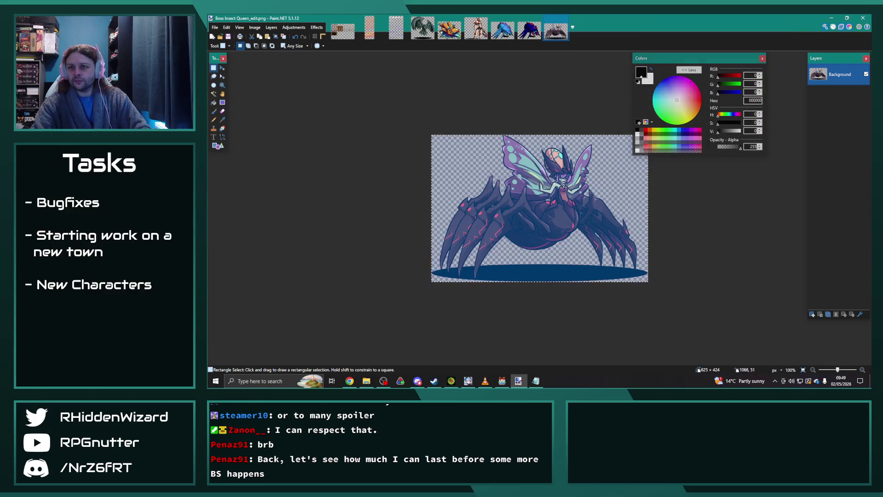
{"action": "key", "text": "alt+Tab"}
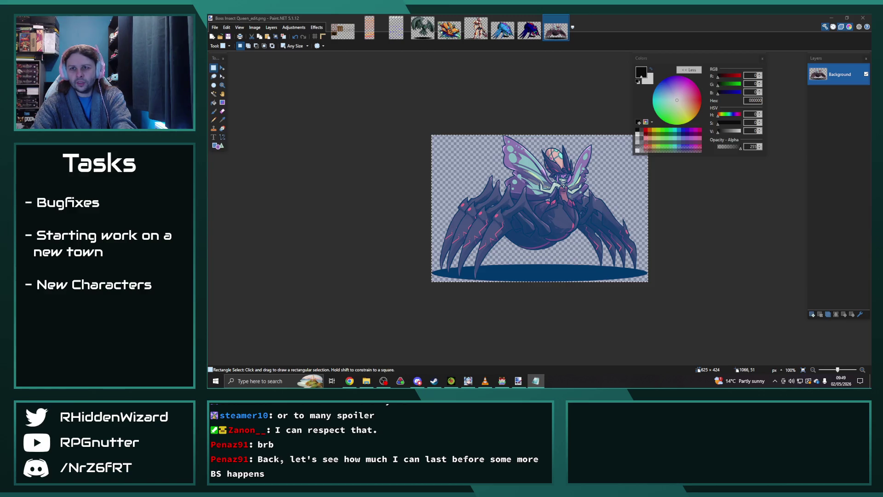
{"action": "key", "text": "alt+Tab"}
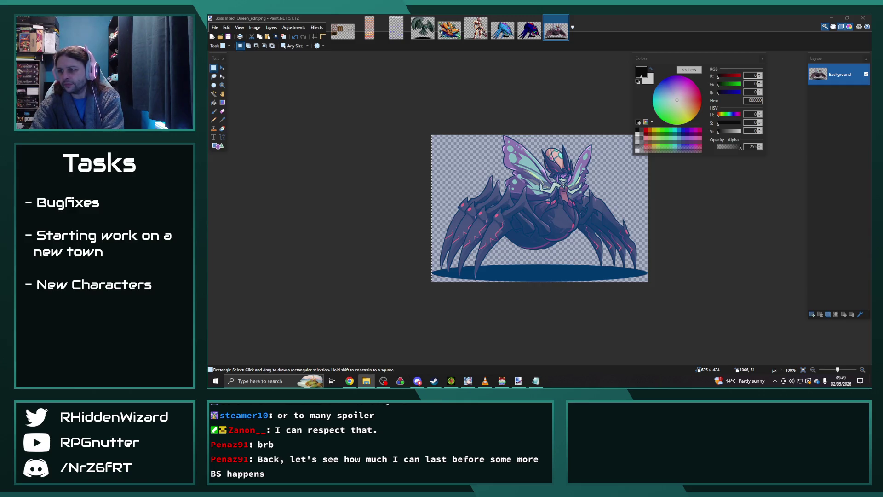
{"action": "left_click_drag", "start_coordinate": [492, 165], "coordinate": [371, 133]}
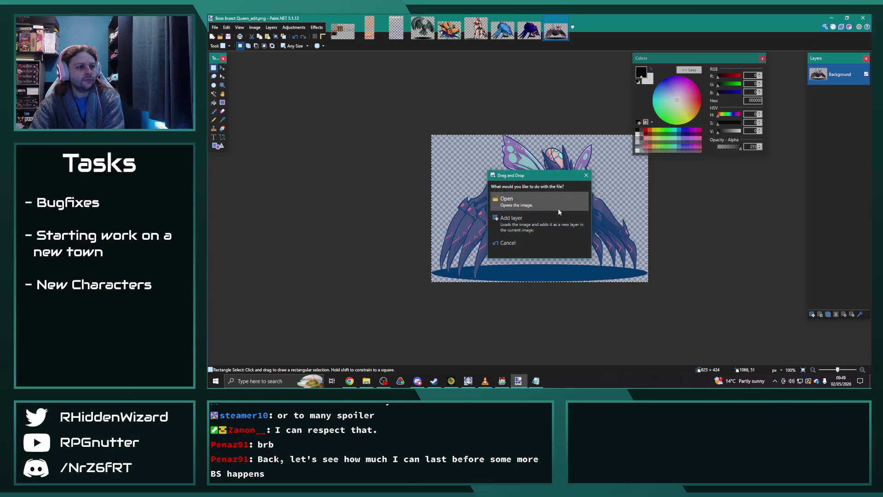
- Open golem_06 and nudge its Hue/Saturation hue up slightly to tint it blue
{"action": "left_click", "coordinate": [527, 205]}
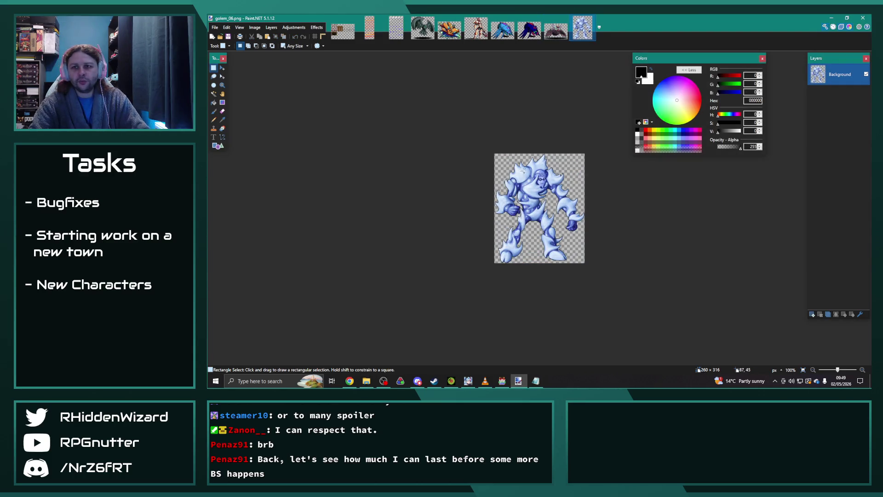
{"action": "key", "text": "ctrl+a"}
{"action": "left_click", "coordinate": [293, 27]}
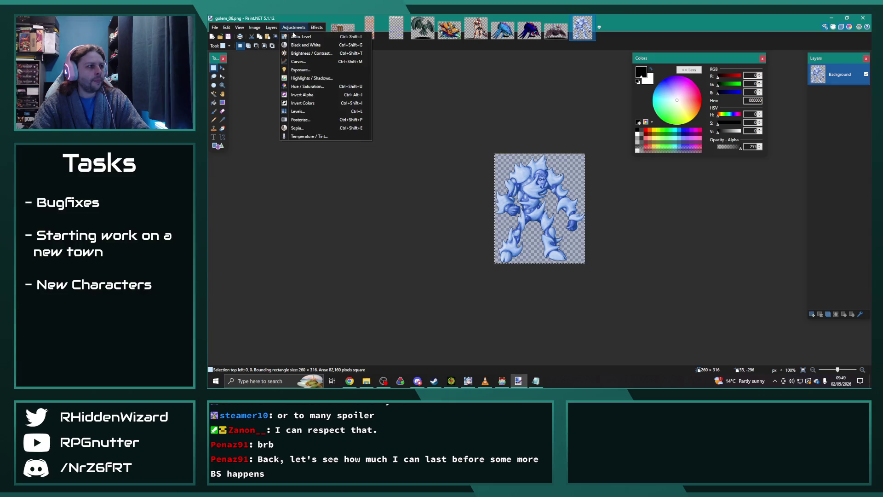
{"action": "left_click", "coordinate": [309, 87]}
{"action": "mouse_move", "coordinate": [534, 159]}
{"action": "left_mouse_down"}
{"action": "mouse_move", "coordinate": [380, 95]}
{"action": "mouse_move", "coordinate": [367, 123]}
{"action": "left_mouse_up"}
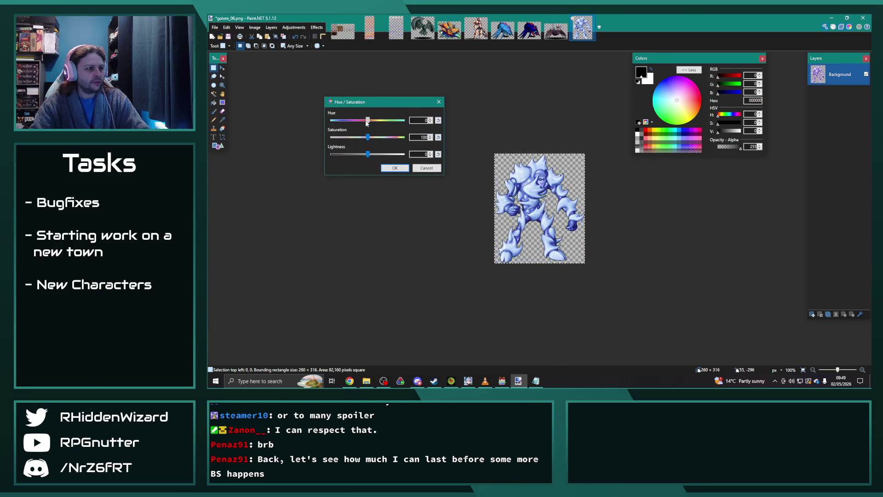
{"action": "left_click", "coordinate": [430, 120]}
{"action": "left_click", "coordinate": [430, 118]}
{"action": "left_click", "coordinate": [430, 119]}
{"action": "left_click", "coordinate": [430, 119]}
{"action": "left_click", "coordinate": [430, 120]}
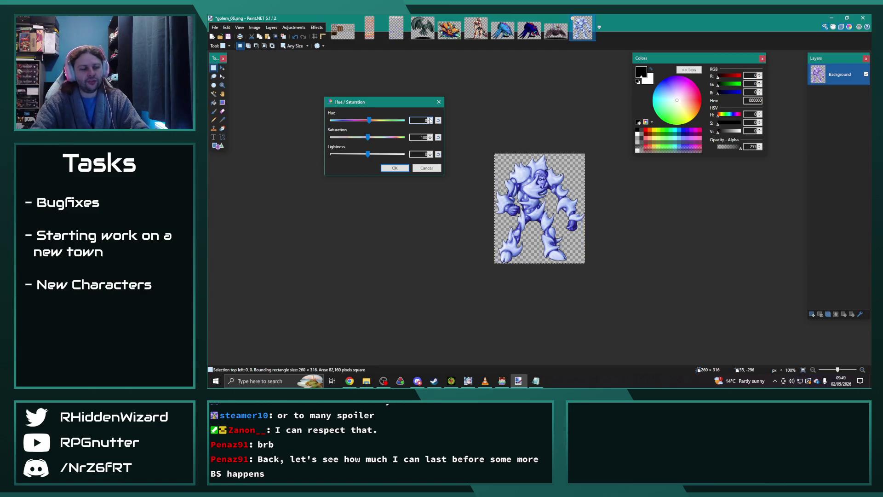
{"action": "left_click", "coordinate": [395, 168]}
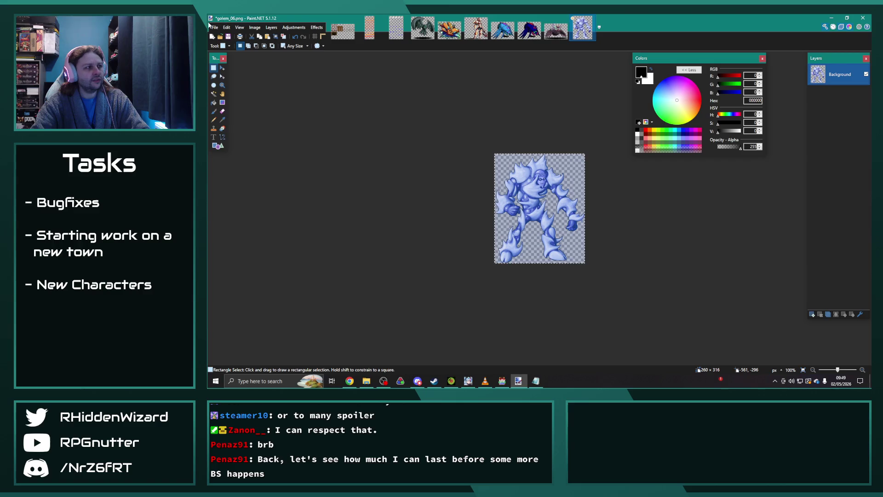
- Save the recoloured golem as golem_06_edit.png in PNG format
{"action": "left_click", "coordinate": [214, 27]}
{"action": "left_click", "coordinate": [234, 80]}
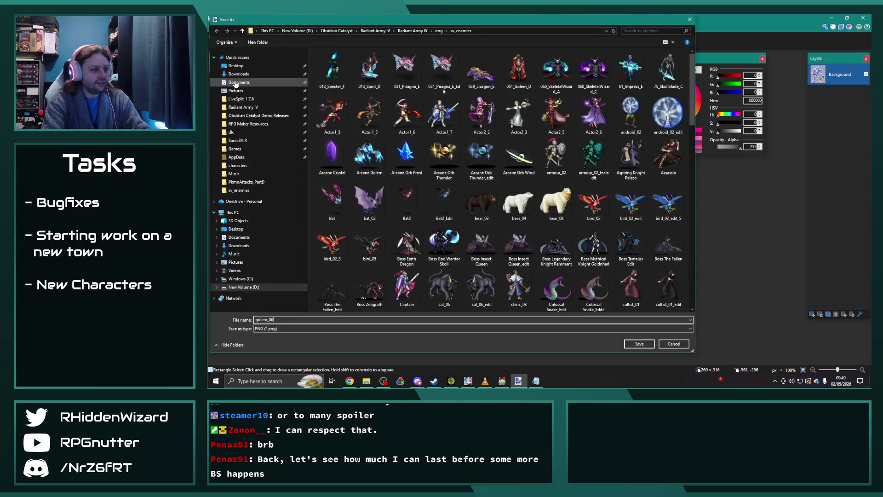
{"action": "key", "text": "Return"}
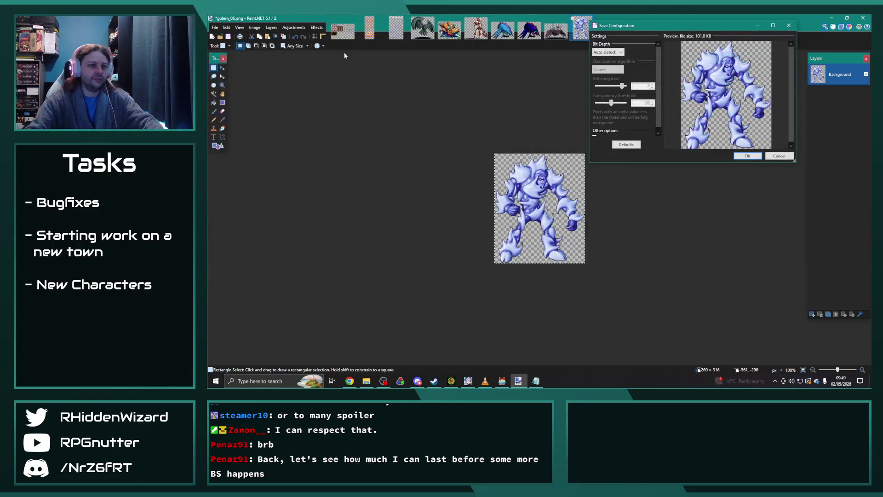
{"action": "left_click", "coordinate": [747, 156]}
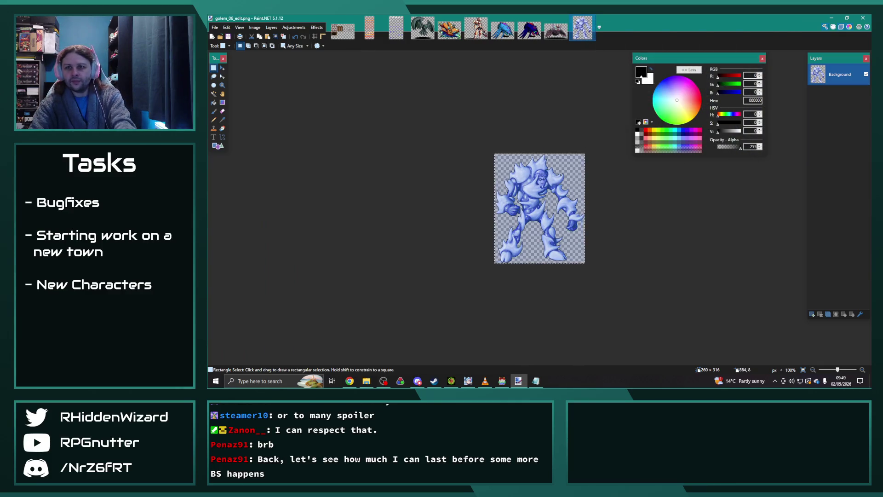
- Drop Slime.png in from File Explorer, open it, and select the whole image
{"action": "key", "text": "alt+Tab"}
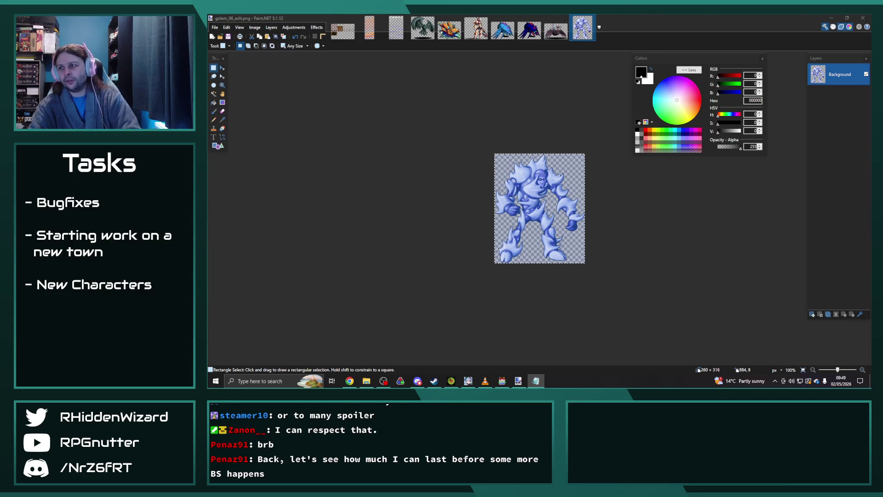
{"action": "key", "text": "alt+Tab"}
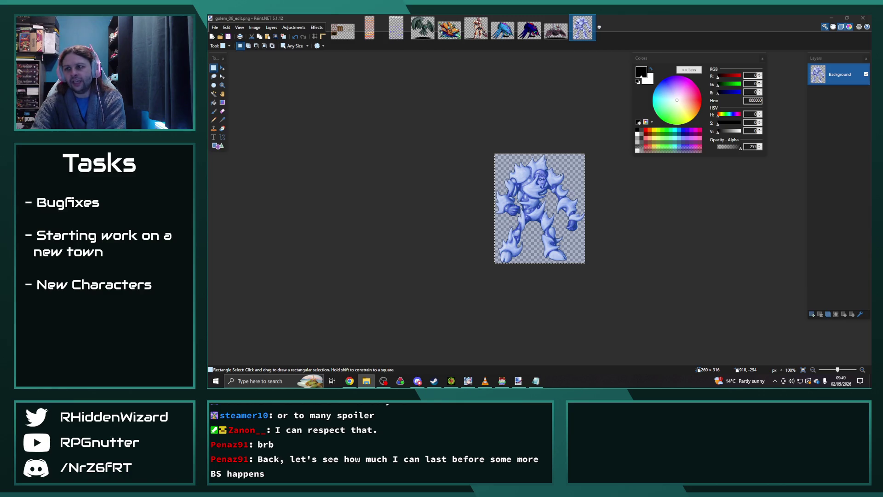
{"action": "left_click_drag", "start_coordinate": [316, 178], "coordinate": [495, 194]}
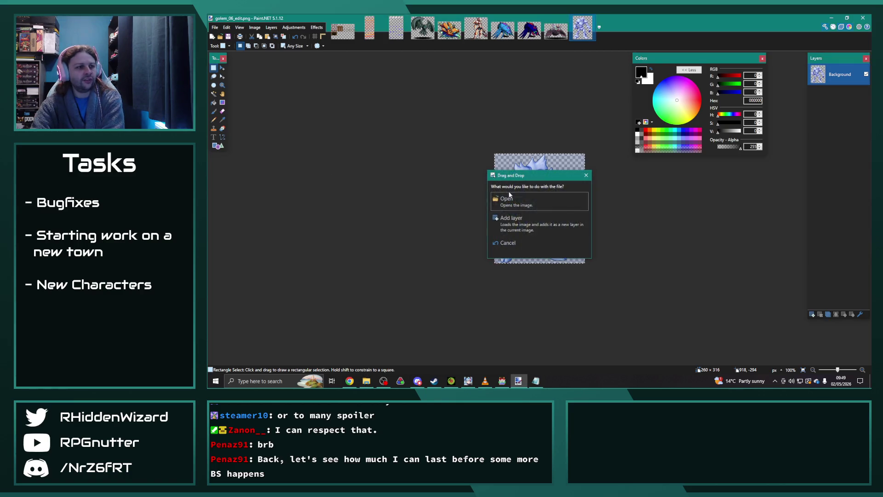
{"action": "left_click", "coordinate": [521, 198]}
{"action": "key", "text": "ctrl+a"}
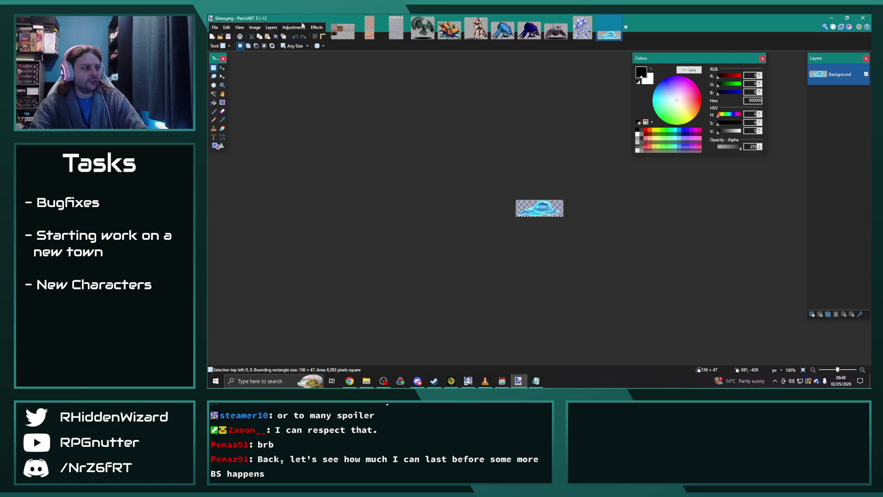
- Tint the slime purple by adjusting its Hue/Saturation hue and saturation
{"action": "left_click", "coordinate": [293, 27]}
{"action": "left_click", "coordinate": [309, 86]}
{"action": "mouse_move", "coordinate": [518, 153]}
{"action": "left_mouse_down"}
{"action": "mouse_move", "coordinate": [391, 113]}
{"action": "mouse_move", "coordinate": [354, 135]}
{"action": "mouse_move", "coordinate": [433, 139]}
{"action": "mouse_move", "coordinate": [407, 140]}
{"action": "left_mouse_up"}
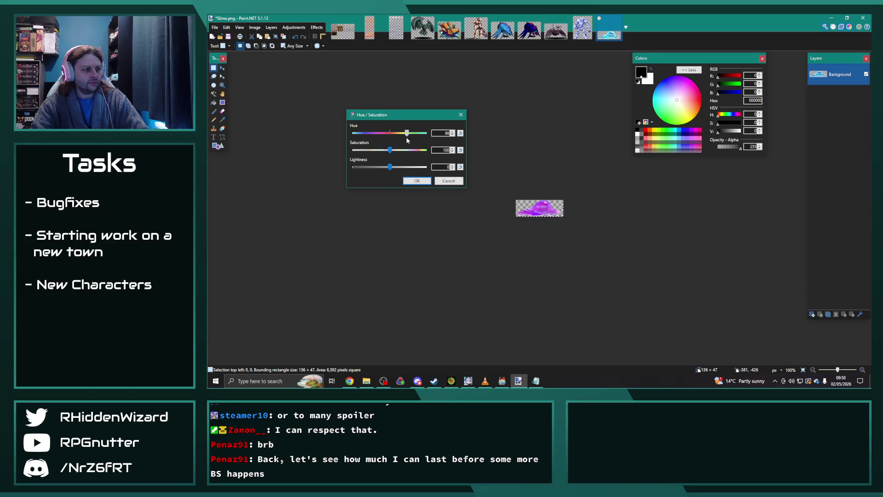
{"action": "triple_click", "coordinate": [452, 131]}
{"action": "mouse_move", "coordinate": [391, 153]}
{"action": "left_mouse_down"}
{"action": "mouse_move", "coordinate": [398, 154]}
{"action": "mouse_move", "coordinate": [387, 167]}
{"action": "mouse_move", "coordinate": [375, 168]}
{"action": "left_mouse_up"}
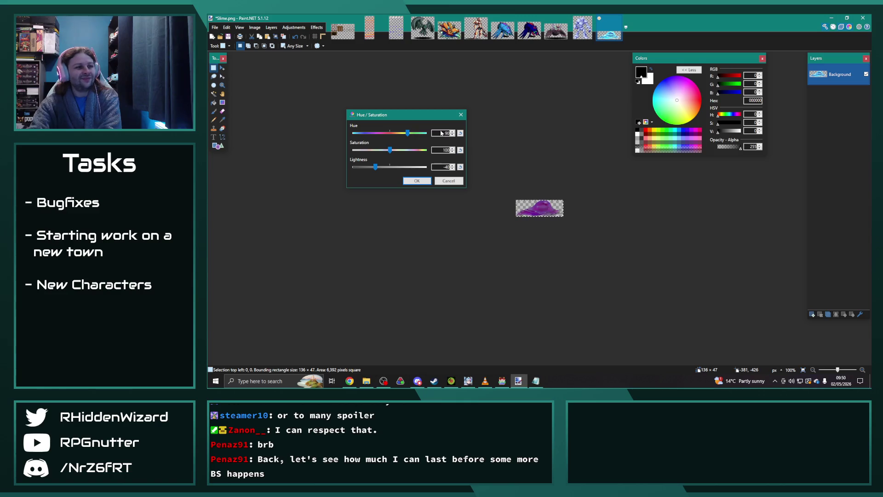
{"action": "left_click", "coordinate": [417, 181]}
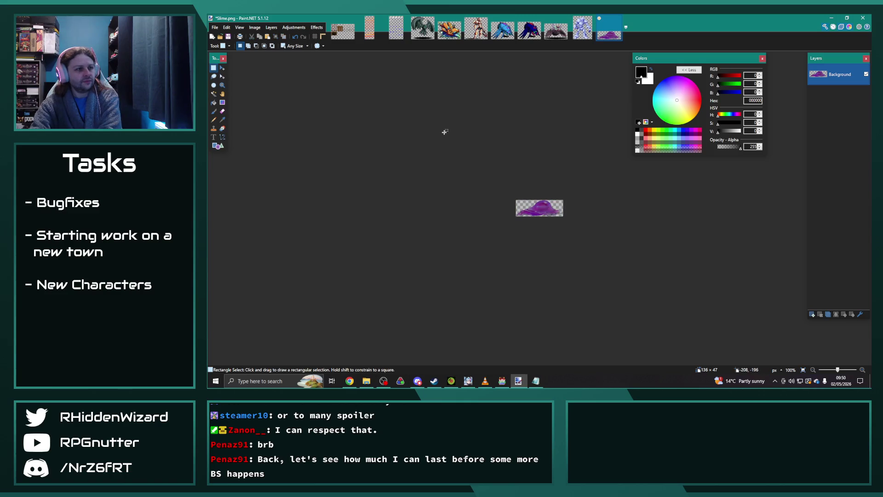
- Save the purple slime as Slime5.png, then revert the purple recolour
{"action": "left_click", "coordinate": [215, 27]}
{"action": "left_click", "coordinate": [229, 80]}
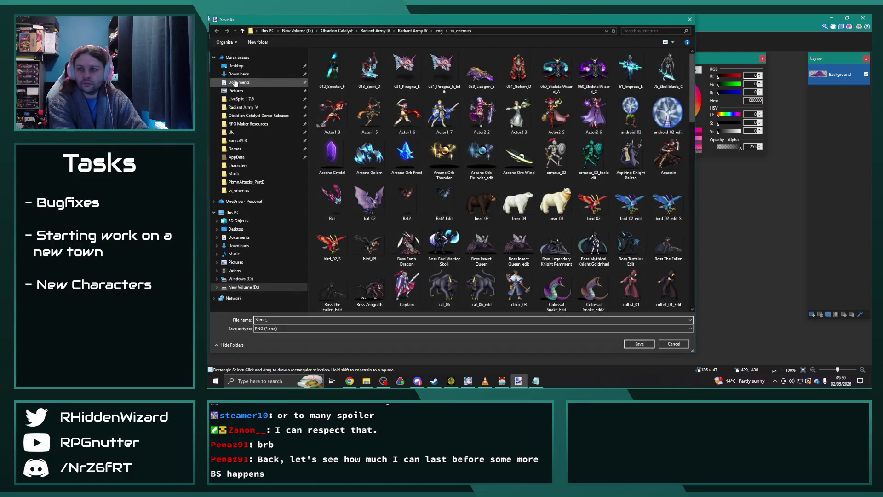
{"action": "key", "text": "BackSpace"}
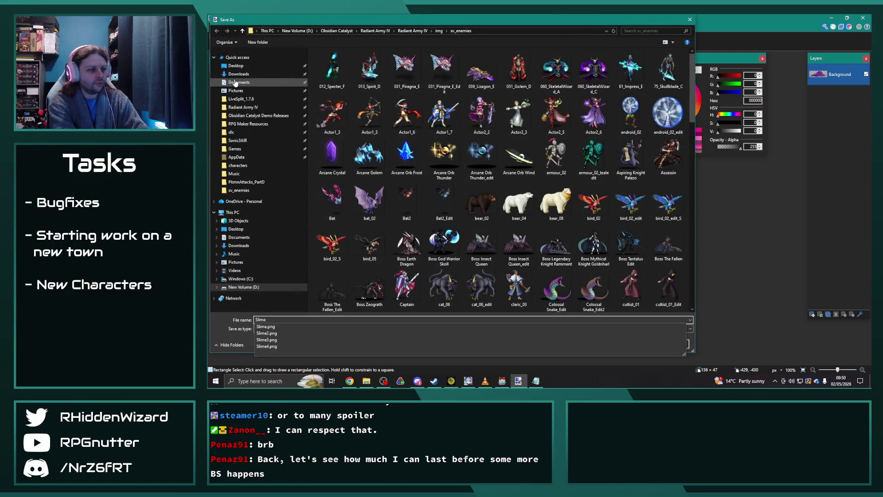
{"action": "key", "text": "Return"}
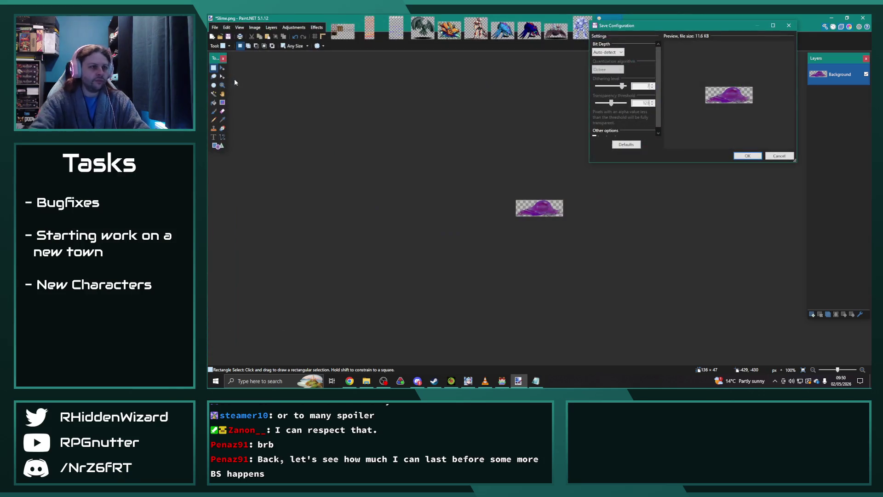
{"action": "left_click", "coordinate": [746, 156]}
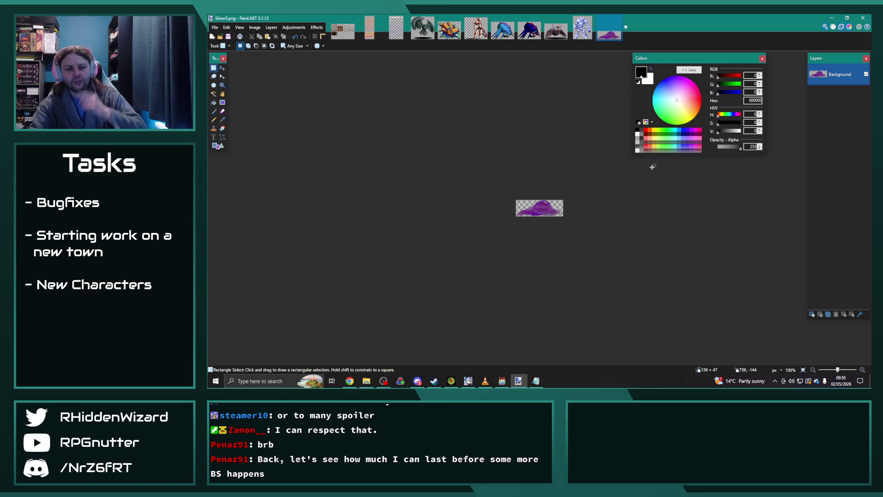
{"action": "key", "text": "ctrl+f"}
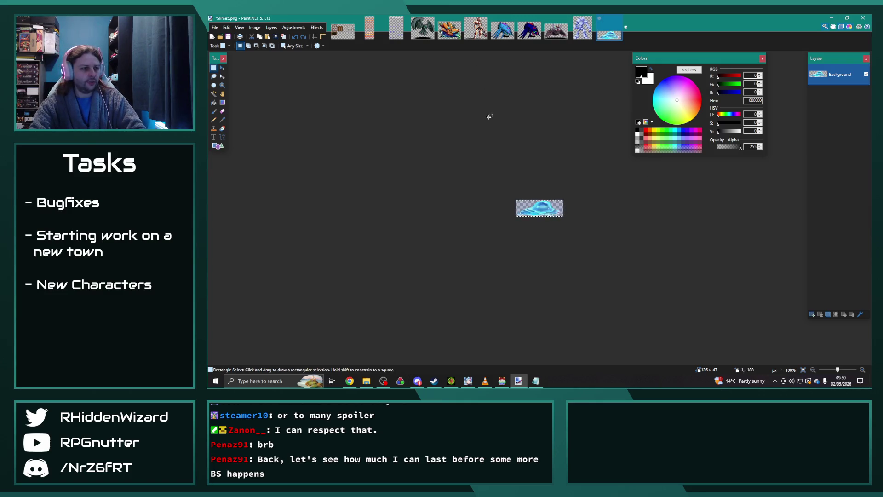
- Turn the slime green with Hue/Saturation, hue around -80
{"action": "left_click", "coordinate": [294, 27]}
{"action": "left_click", "coordinate": [316, 86]}
{"action": "mouse_move", "coordinate": [529, 159]}
{"action": "left_mouse_down"}
{"action": "mouse_move", "coordinate": [393, 129]}
{"action": "mouse_move", "coordinate": [390, 148]}
{"action": "mouse_move", "coordinate": [358, 149]}
{"action": "mouse_move", "coordinate": [372, 152]}
{"action": "left_mouse_up"}
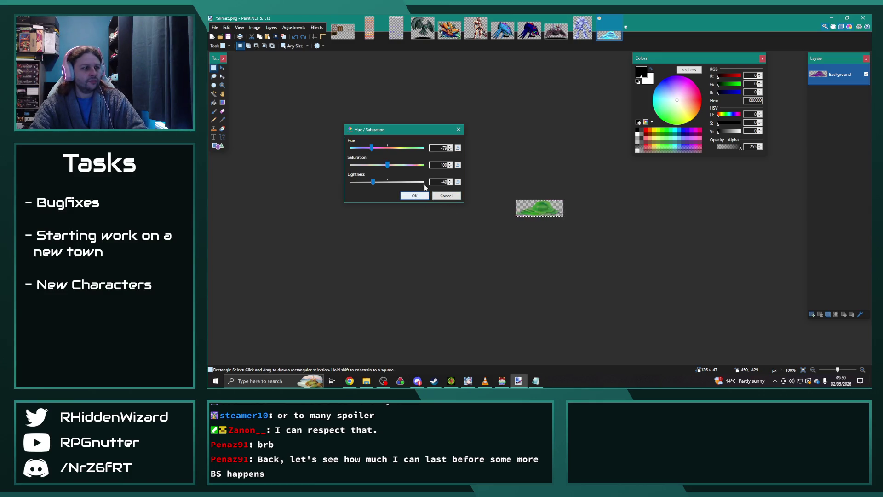
{"action": "left_click", "coordinate": [450, 150]}
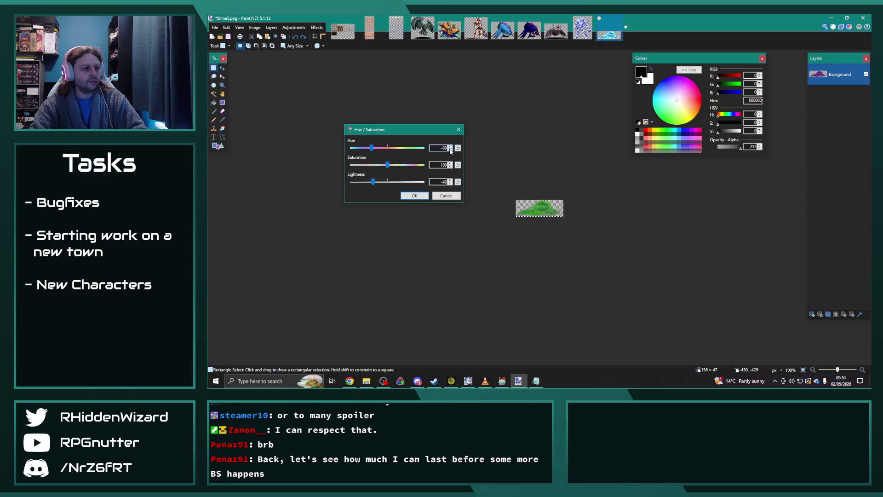
{"action": "left_click", "coordinate": [420, 196]}
- Save the green slime under the name Slime5, replacing the existing file
{"action": "left_click", "coordinate": [219, 31]}
{"action": "left_click", "coordinate": [239, 79]}
{"action": "type", "text": "Slime"}
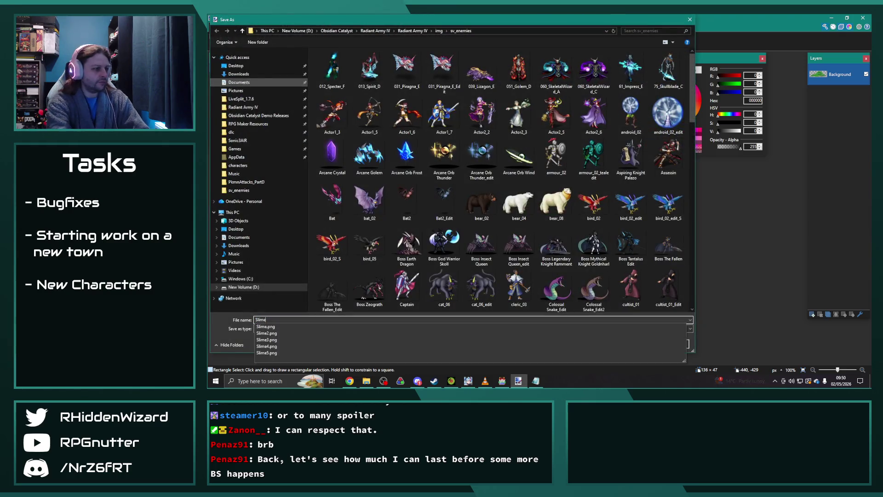
{"action": "type", "text": "5"}
{"action": "key", "text": "Return"}
{"action": "left_click", "coordinate": [557, 199]}
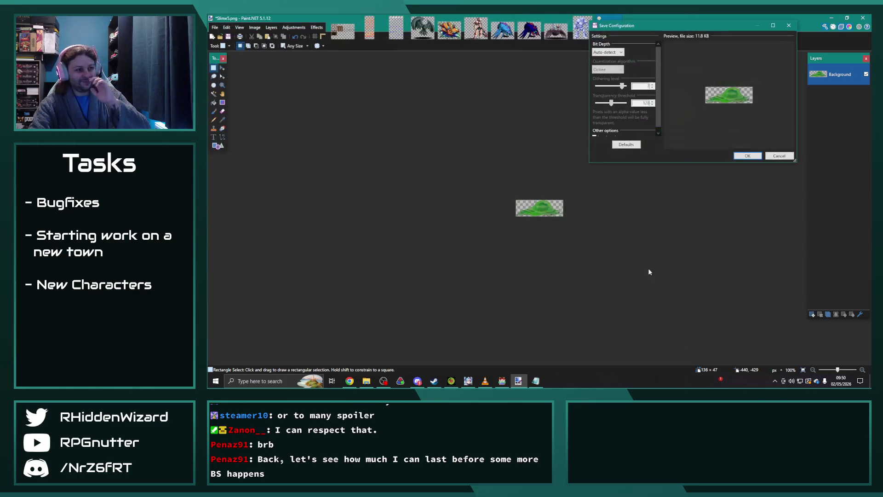
{"action": "key", "text": "Return"}
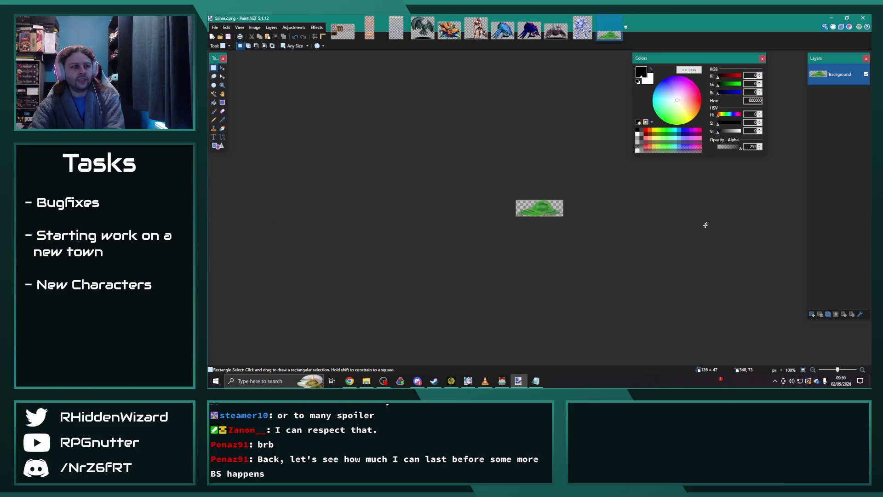
{"action": "key", "text": "alt+Tab"}
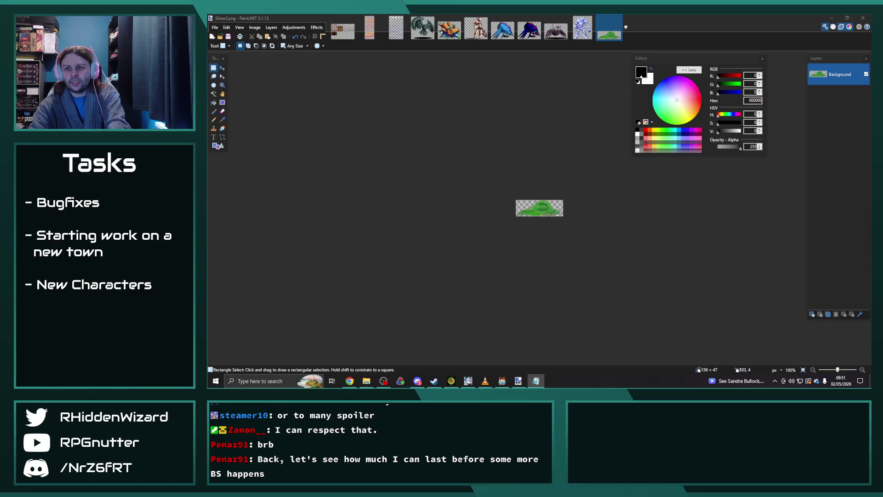
{"action": "key", "text": "alt+Tab"}
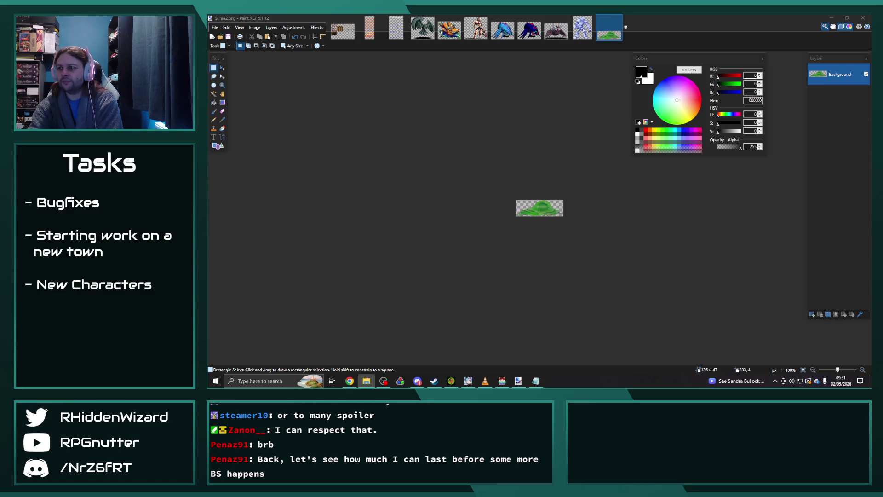
- Open Forest Uzu.png and shift its hue to blue, with lightness reset to 0
{"action": "left_click_drag", "start_coordinate": [527, 133], "coordinate": [524, 132]}
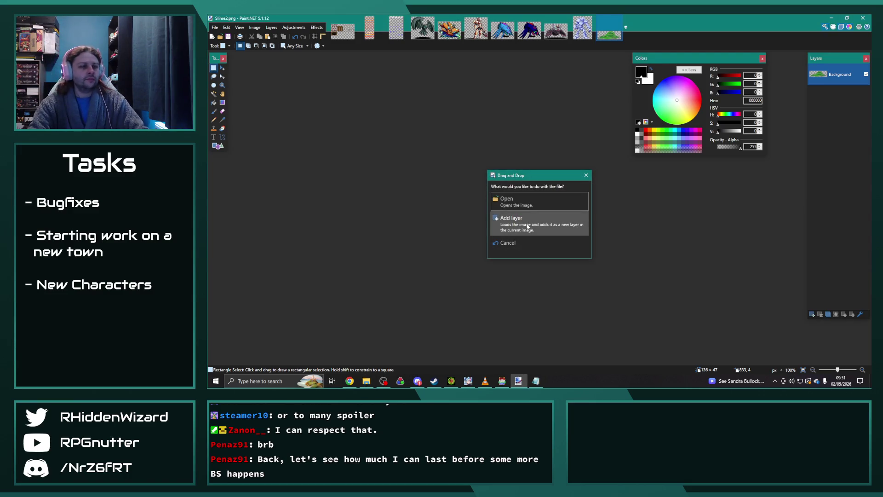
{"action": "left_click", "coordinate": [520, 197]}
{"action": "left_click", "coordinate": [293, 27]}
{"action": "left_click", "coordinate": [312, 86]}
{"action": "left_click_drag", "start_coordinate": [520, 158], "coordinate": [405, 112]}
{"action": "left_click_drag", "start_coordinate": [393, 163], "coordinate": [408, 164]}
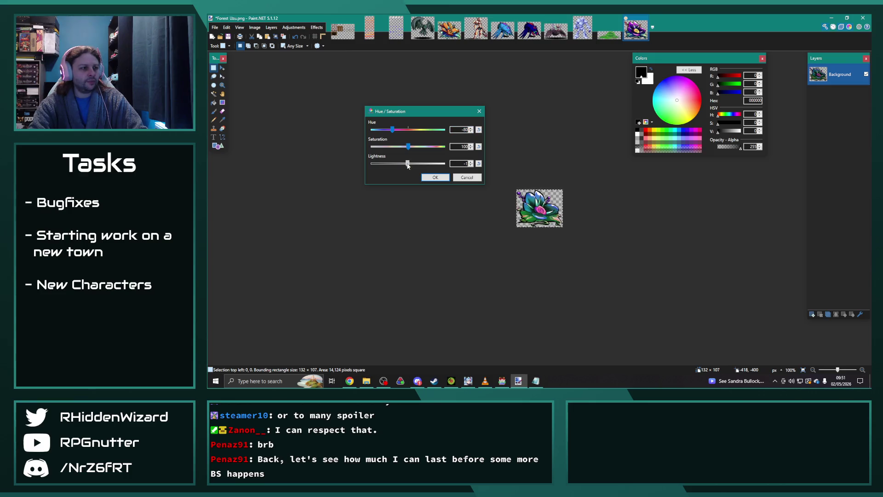
{"action": "left_click_drag", "start_coordinate": [392, 131], "coordinate": [409, 134]}
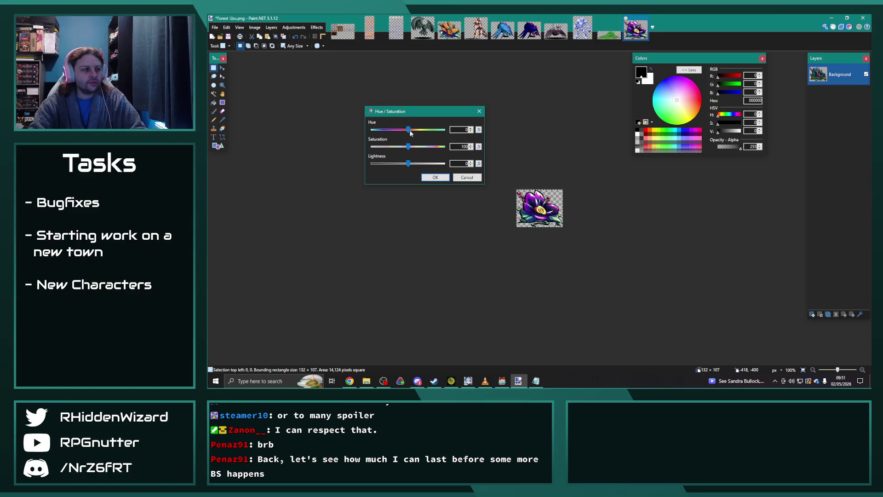
{"action": "mouse_move", "coordinate": [408, 131]}
{"action": "left_mouse_down"}
{"action": "mouse_move", "coordinate": [398, 131]}
{"action": "mouse_move", "coordinate": [407, 131]}
{"action": "left_mouse_up"}
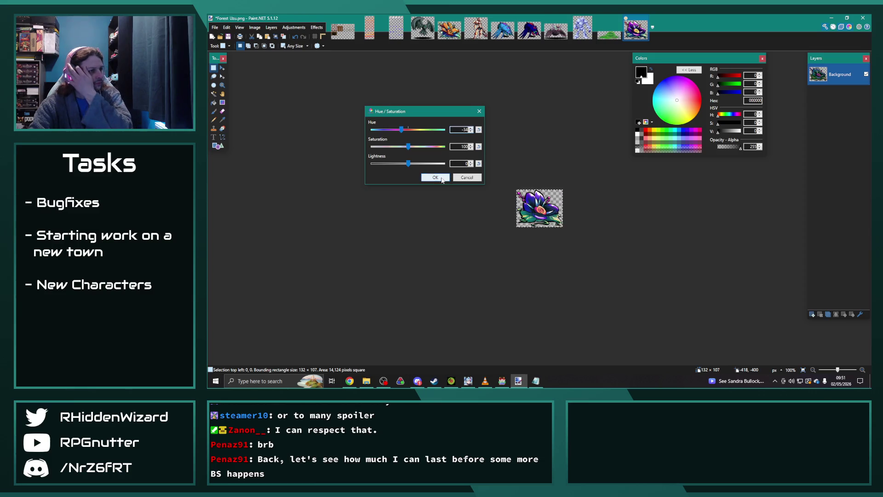
{"action": "left_click", "coordinate": [438, 176]}
- Save the recoloured sprite as Forest Uzu_edit2.png in PNG format
{"action": "left_click", "coordinate": [215, 27]}
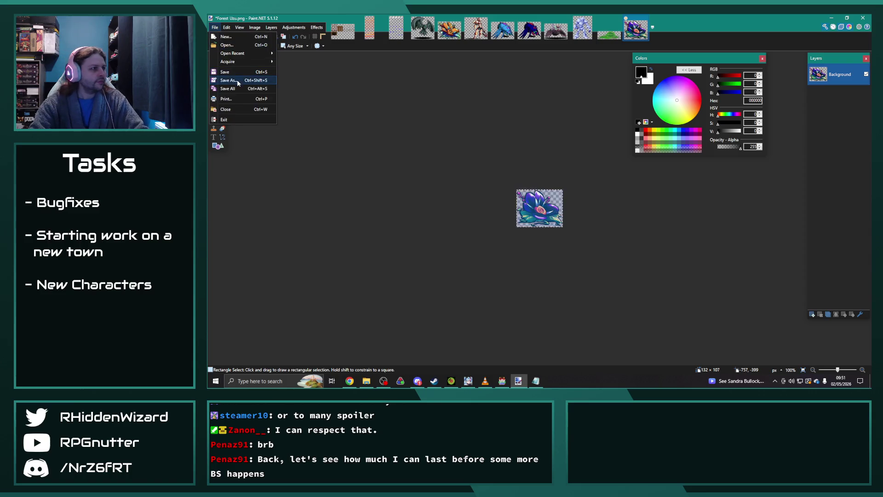
{"action": "left_click", "coordinate": [239, 82]}
{"action": "key", "text": "End"}
{"action": "type", "text": "_edit2"}
{"action": "key", "text": "Return"}
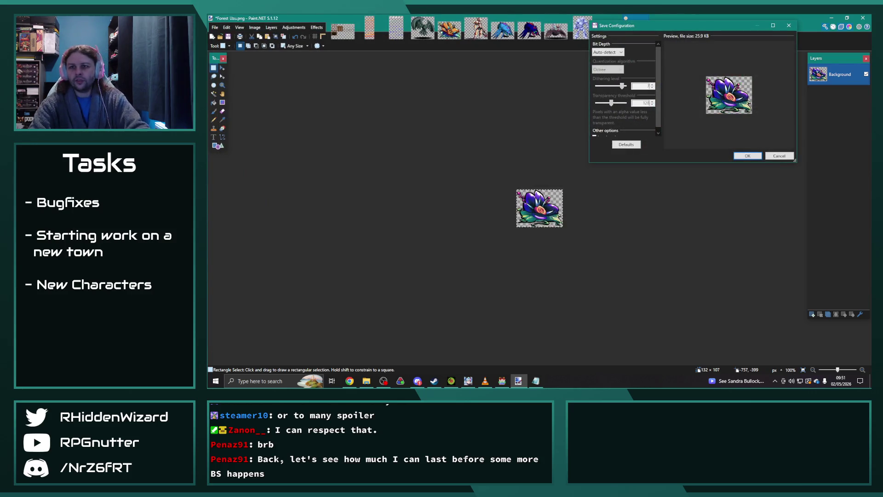
{"action": "key", "text": "alt+Tab"}
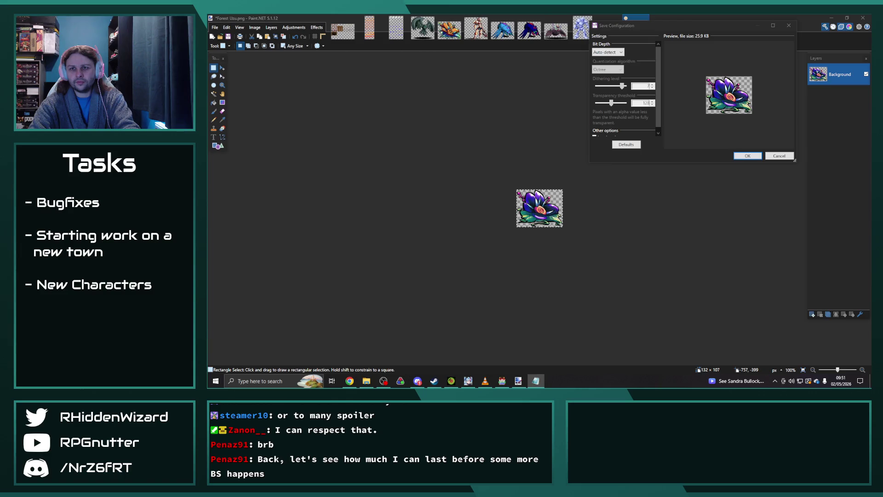
{"action": "left_click", "coordinate": [752, 157]}
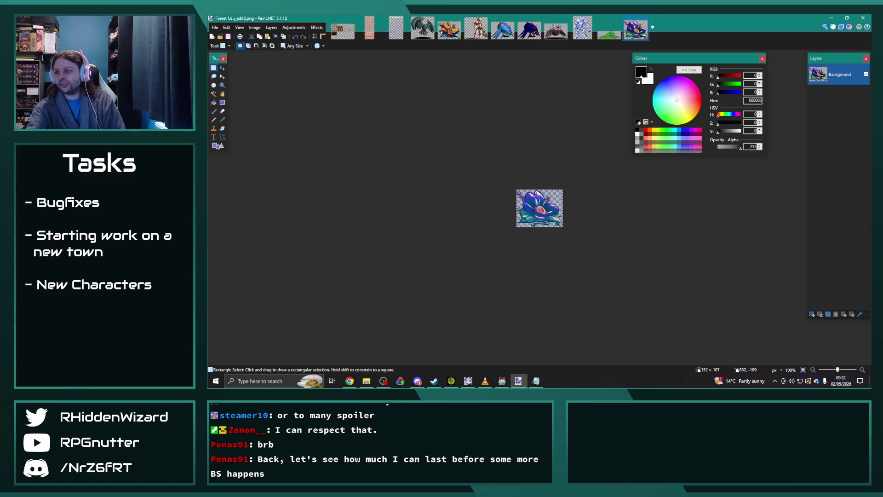
{"action": "key", "text": "alt+Tab"}
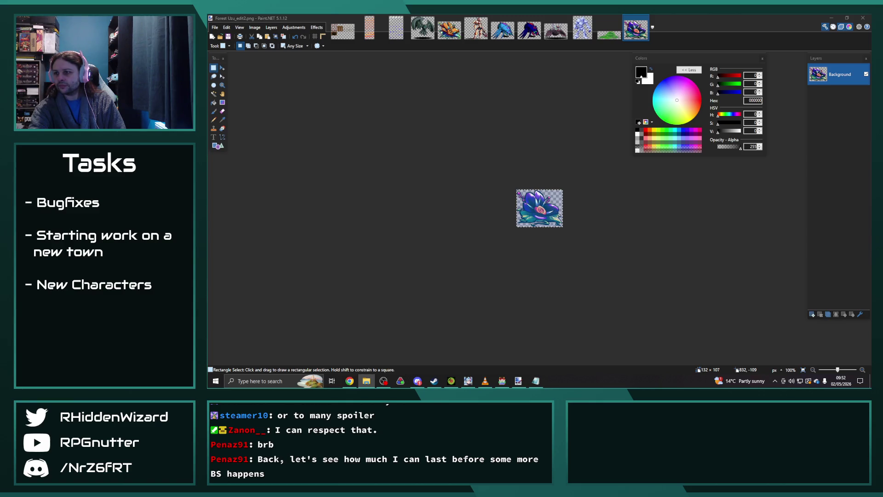
- Open Boss Zeograth.png and shift its hue to about -114 for blue-purple highlights
{"action": "left_click_drag", "start_coordinate": [483, 171], "coordinate": [479, 169]}
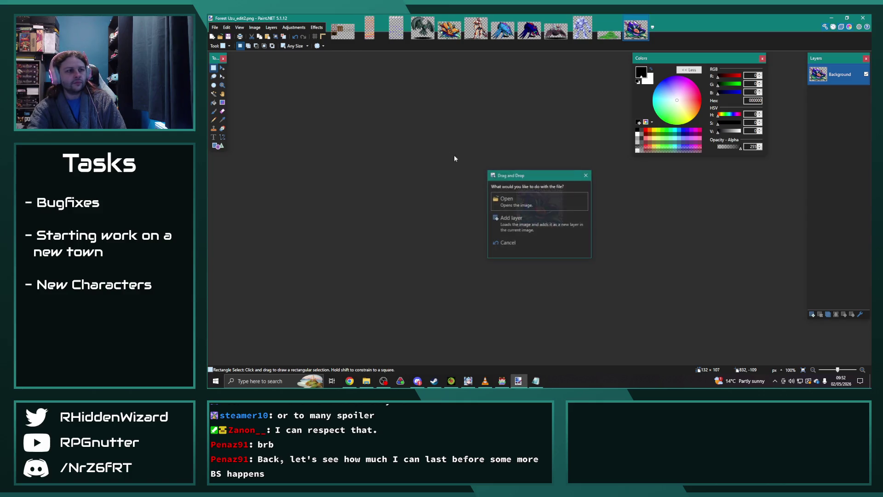
{"action": "left_click", "coordinate": [520, 203]}
{"action": "key", "text": "ctrl+a"}
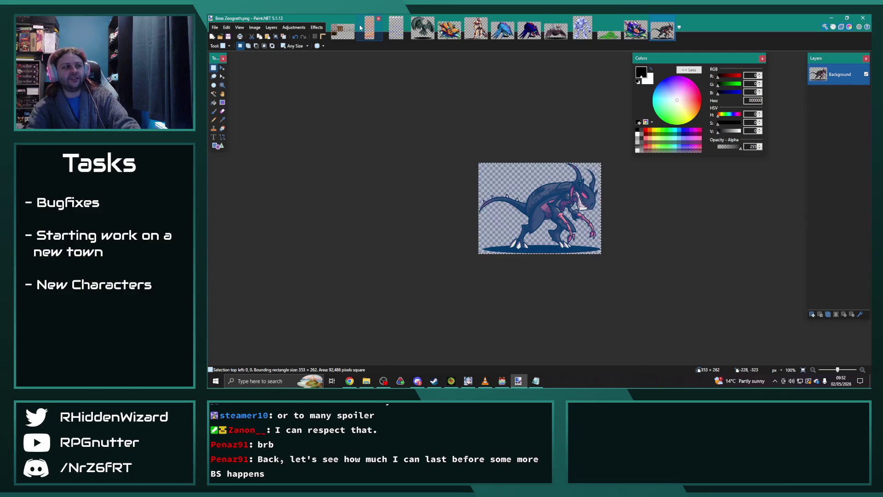
{"action": "left_click", "coordinate": [293, 27]}
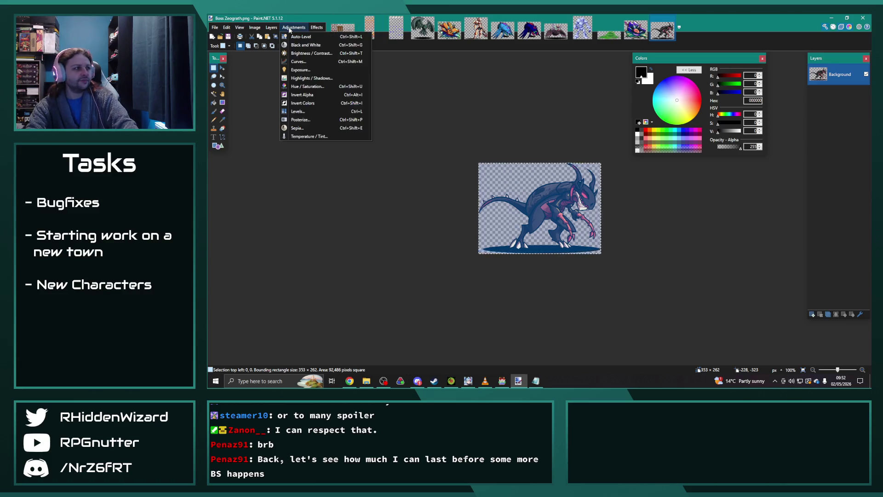
{"action": "left_click", "coordinate": [315, 87]}
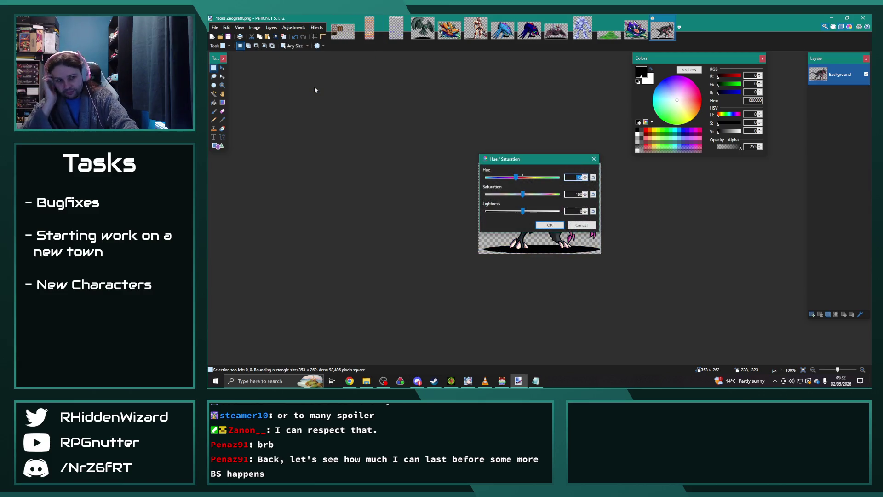
{"action": "mouse_move", "coordinate": [524, 160]}
{"action": "left_mouse_down"}
{"action": "mouse_move", "coordinate": [369, 116]}
{"action": "mouse_move", "coordinate": [301, 130]}
{"action": "left_mouse_up"}
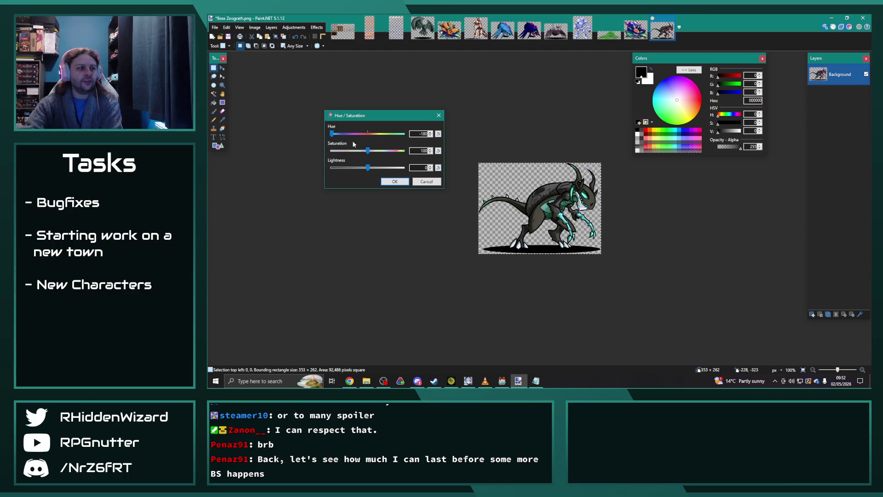
{"action": "left_click_drag", "start_coordinate": [341, 131], "coordinate": [346, 137]}
{"action": "left_click", "coordinate": [430, 132]}
{"action": "left_click", "coordinate": [430, 132]}
{"action": "left_click", "coordinate": [431, 132]}
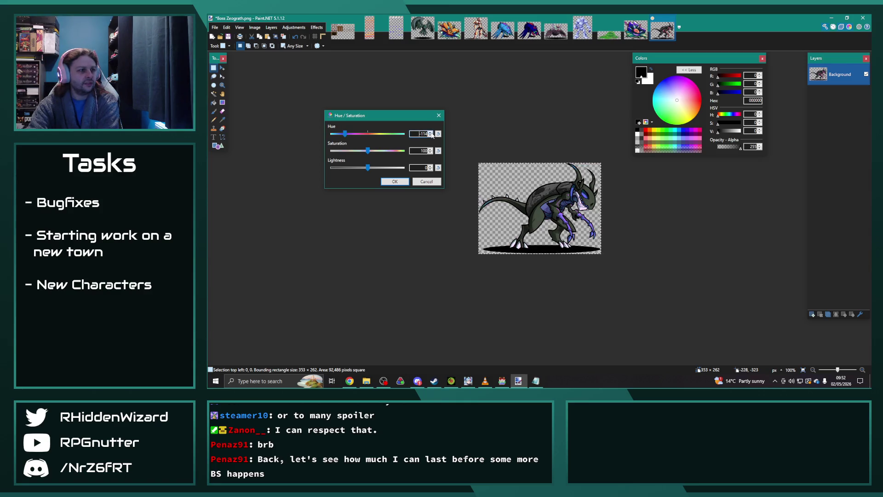
{"action": "left_click", "coordinate": [394, 181]}
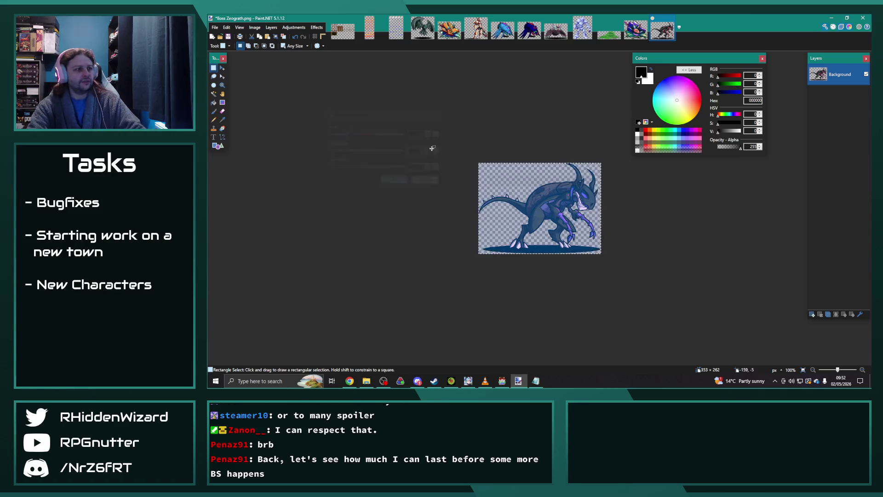
- Save it as Boss Zeograth_edit.png, then open Arcane Crystal.png as a new image
{"action": "left_click", "coordinate": [217, 28]}
{"action": "left_click", "coordinate": [232, 80]}
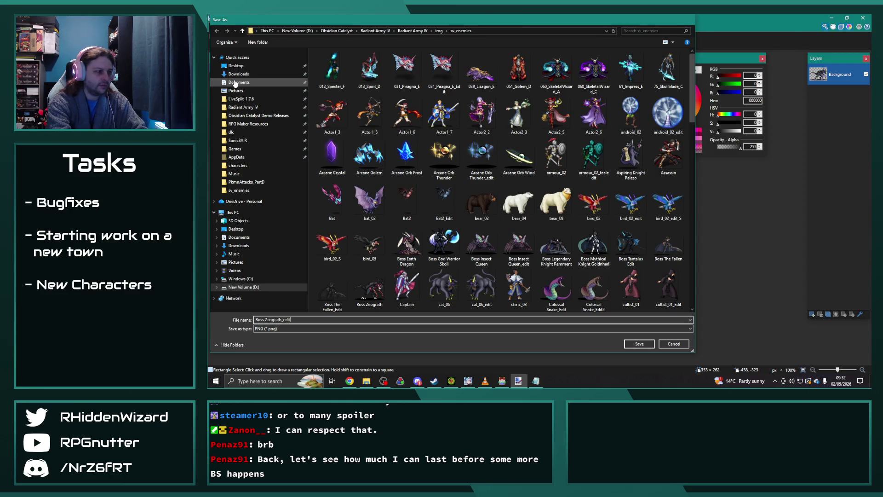
{"action": "key", "text": "Return"}
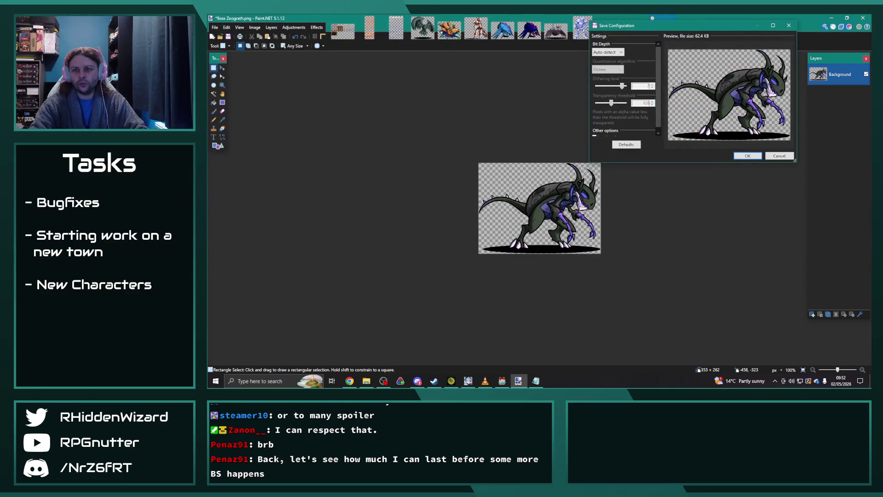
{"action": "key", "text": "alt+Tab"}
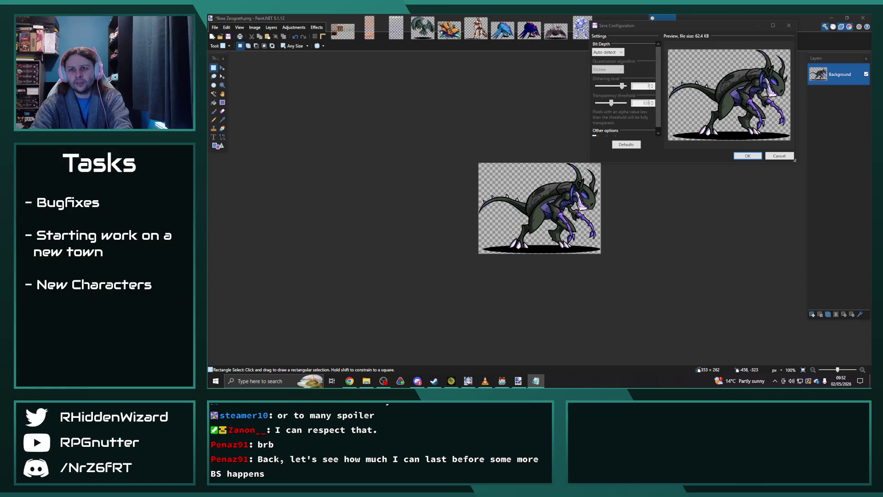
{"action": "left_click", "coordinate": [747, 156]}
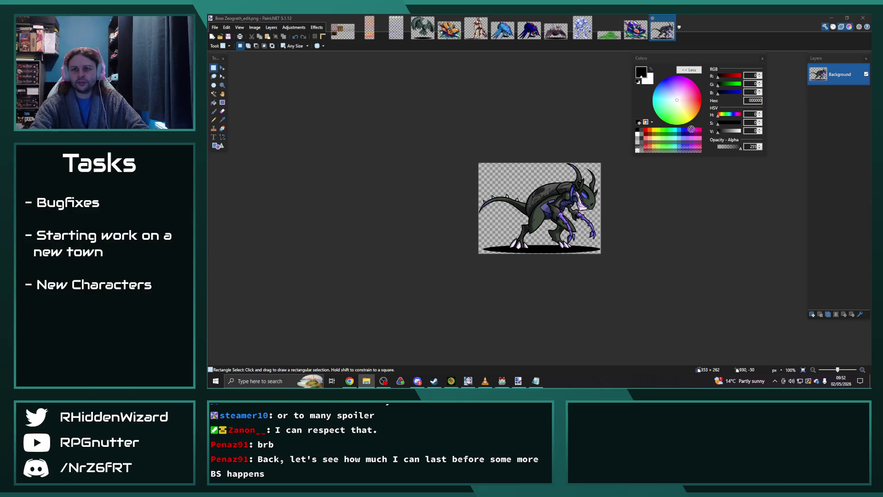
{"action": "left_click_drag", "start_coordinate": [736, 130], "coordinate": [388, 142]}
{"action": "left_click", "coordinate": [495, 195]}
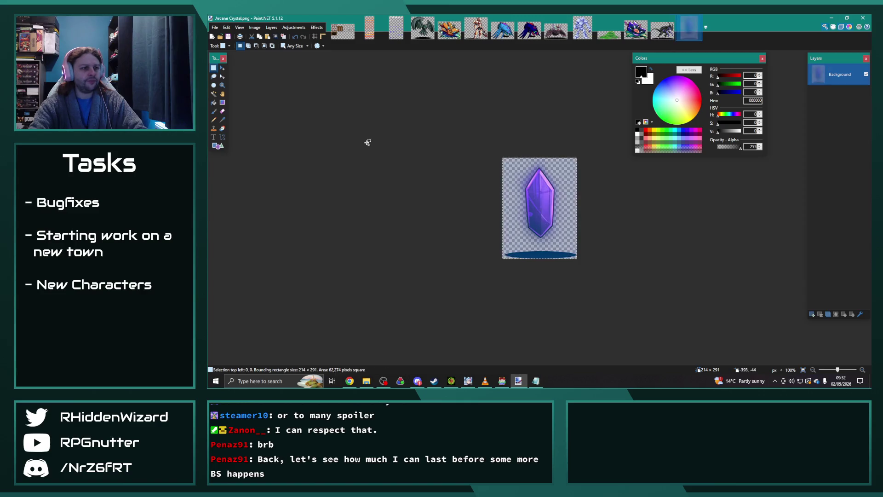
- Recolour the Arcane Crystal a deeper red with hue about 100 and saturation 109
{"action": "left_click", "coordinate": [294, 27]}
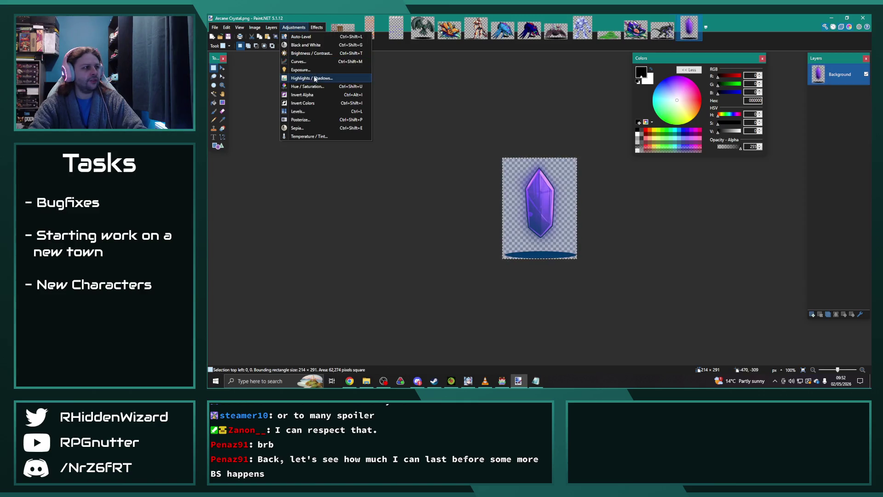
{"action": "left_click", "coordinate": [318, 87]}
{"action": "mouse_move", "coordinate": [526, 158]}
{"action": "left_mouse_down"}
{"action": "mouse_move", "coordinate": [387, 96]}
{"action": "mouse_move", "coordinate": [392, 115]}
{"action": "left_mouse_up"}
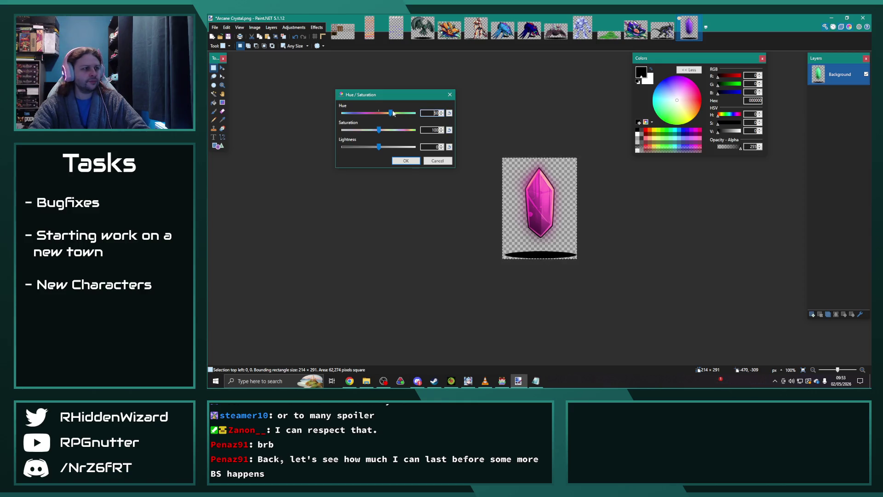
{"action": "mouse_move", "coordinate": [391, 113]}
{"action": "left_mouse_down"}
{"action": "mouse_move", "coordinate": [404, 116]}
{"action": "mouse_move", "coordinate": [333, 111]}
{"action": "mouse_move", "coordinate": [417, 117]}
{"action": "mouse_move", "coordinate": [395, 118]}
{"action": "left_mouse_up"}
{"action": "left_click", "coordinate": [441, 112]}
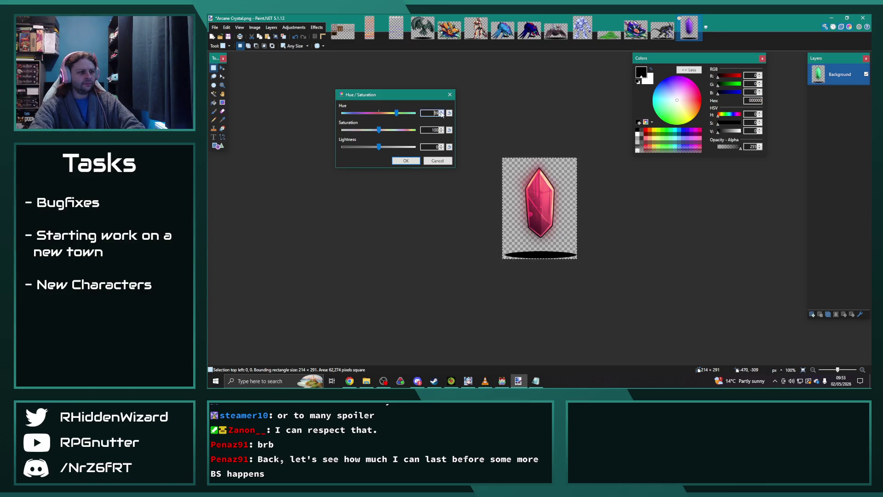
{"action": "left_click", "coordinate": [441, 113]}
{"action": "left_click", "coordinate": [441, 112]}
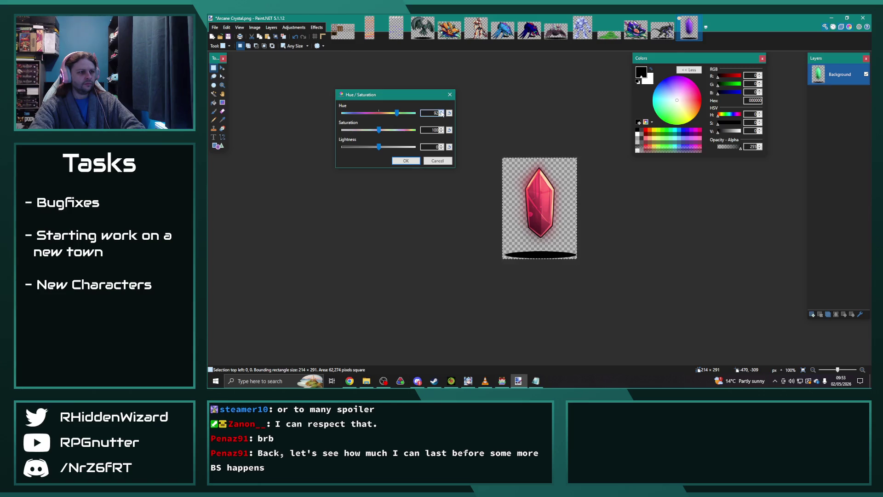
{"action": "left_click", "coordinate": [441, 113]}
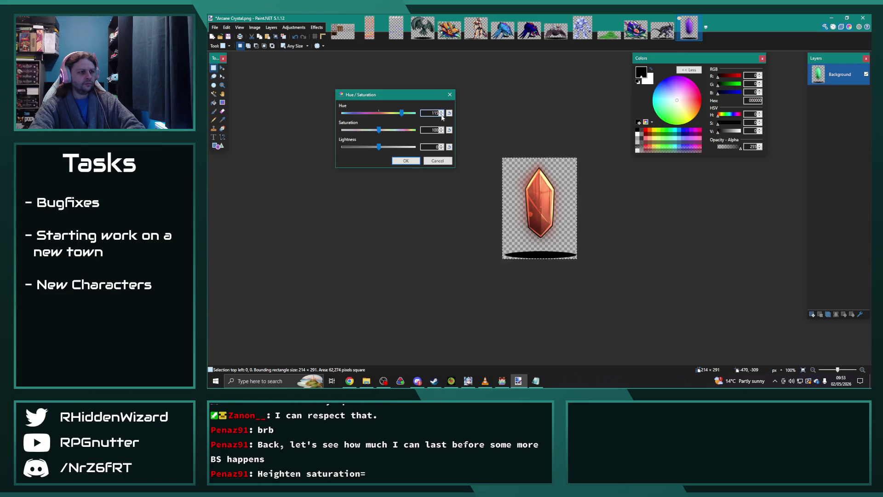
{"action": "left_click", "coordinate": [441, 115]}
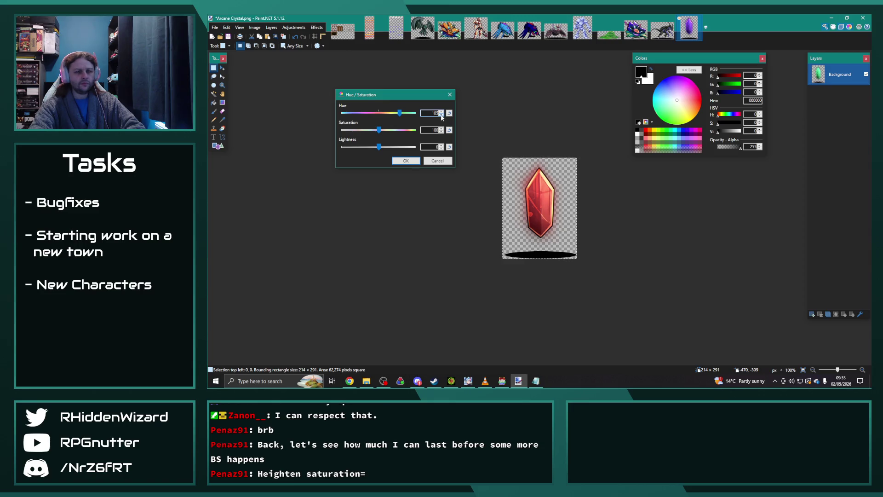
{"action": "left_click", "coordinate": [441, 115]}
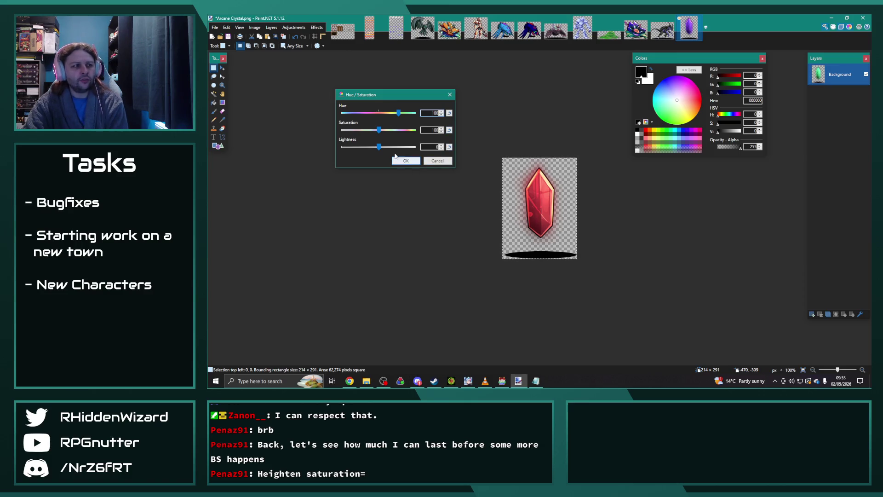
{"action": "left_click_drag", "start_coordinate": [380, 131], "coordinate": [383, 133]}
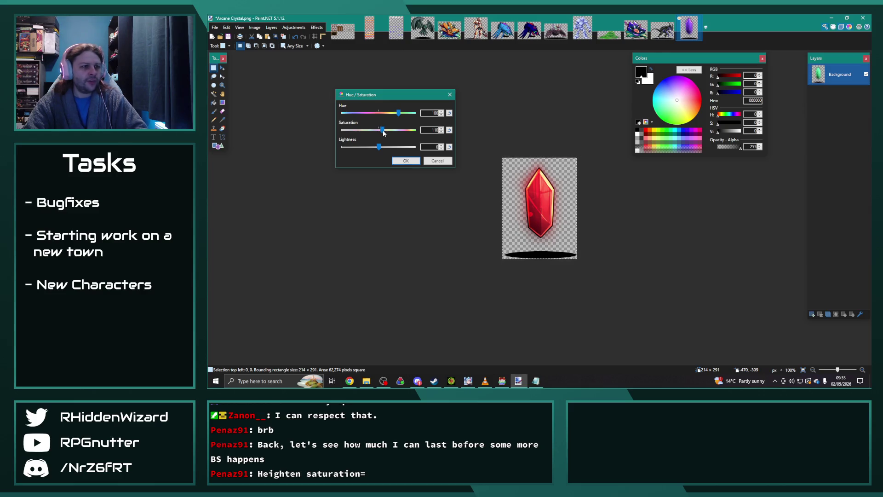
{"action": "left_click", "coordinate": [406, 161]}
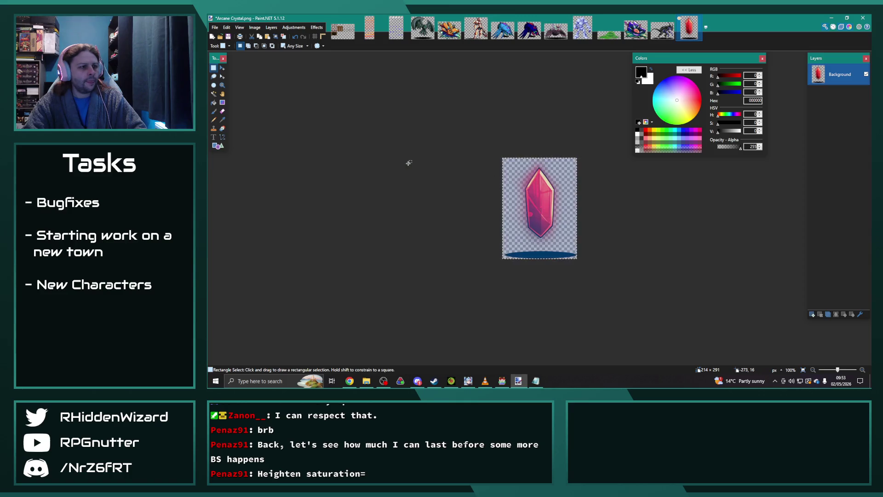
- Save the red crystal as Arcane Crystal_edit.png
{"action": "left_click", "coordinate": [215, 27]}
{"action": "left_click", "coordinate": [228, 80]}
{"action": "type", "text": "_editR"}
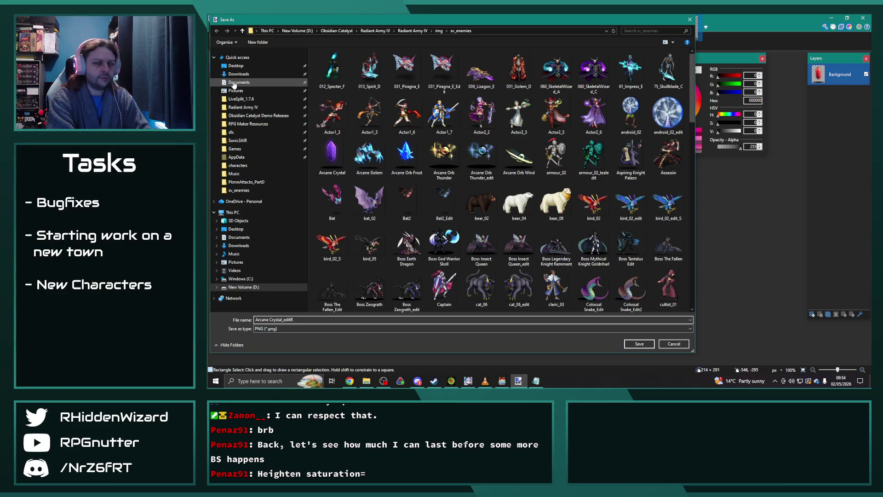
{"action": "key", "text": "Return"}
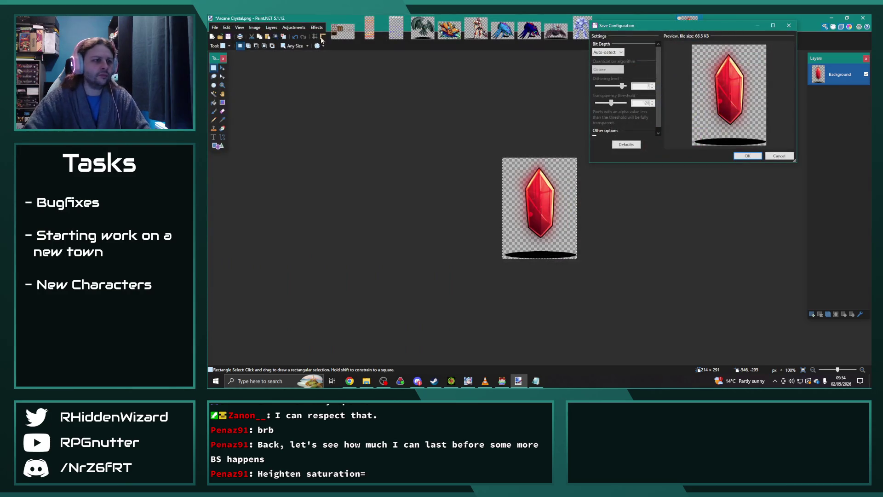
{"action": "left_click", "coordinate": [748, 155]}
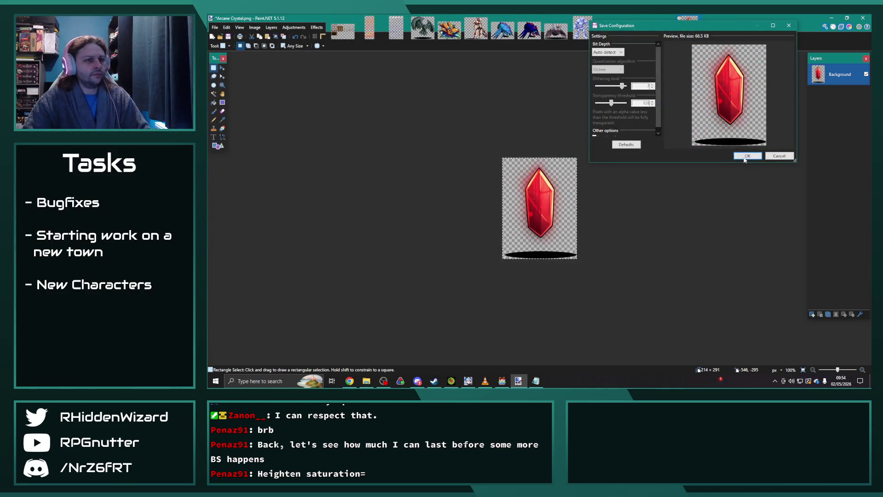
- Undo the red recolour to restore the crystal's original purple
{"action": "key", "text": "ctrl+z"}
{"action": "key", "text": "ctrl+y"}
{"action": "key", "text": "ctrl+f"}
{"action": "left_click", "coordinate": [294, 27]}
{"action": "left_click", "coordinate": [311, 87]}
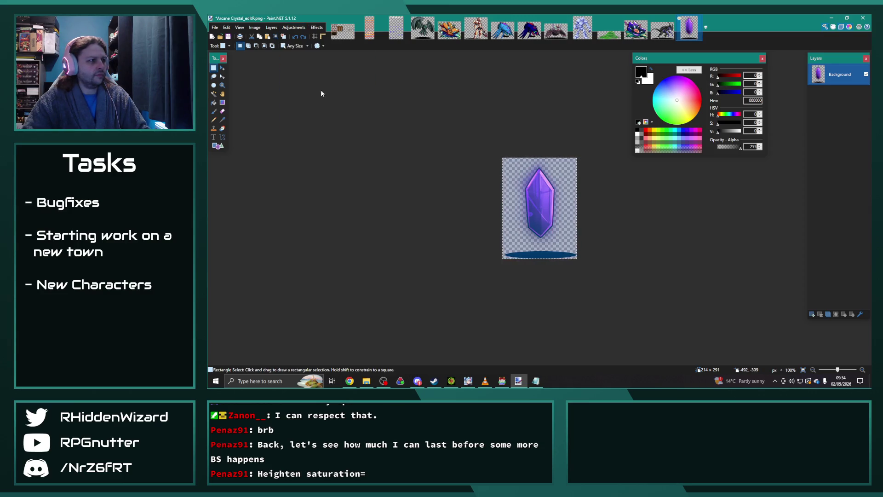
- Apply a slight saturation boost to the purple crystal and select the whole image
{"action": "left_click_drag", "start_coordinate": [529, 177], "coordinate": [524, 178]}
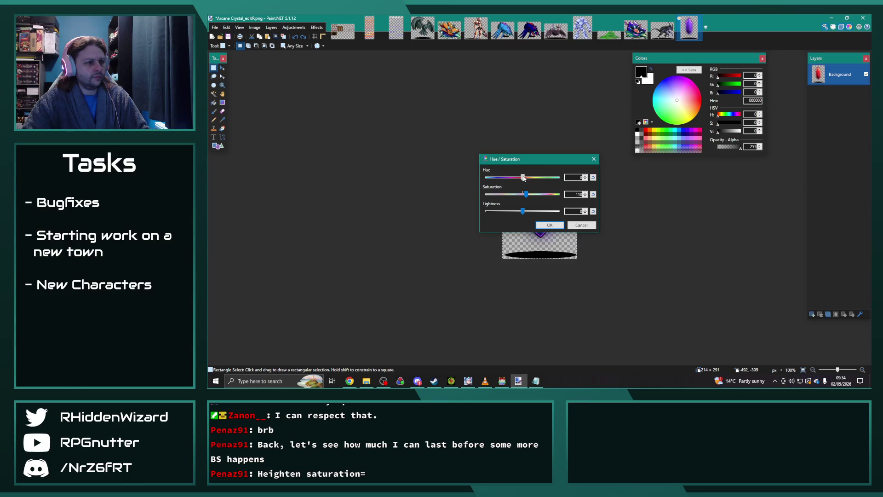
{"action": "left_click", "coordinate": [550, 225]}
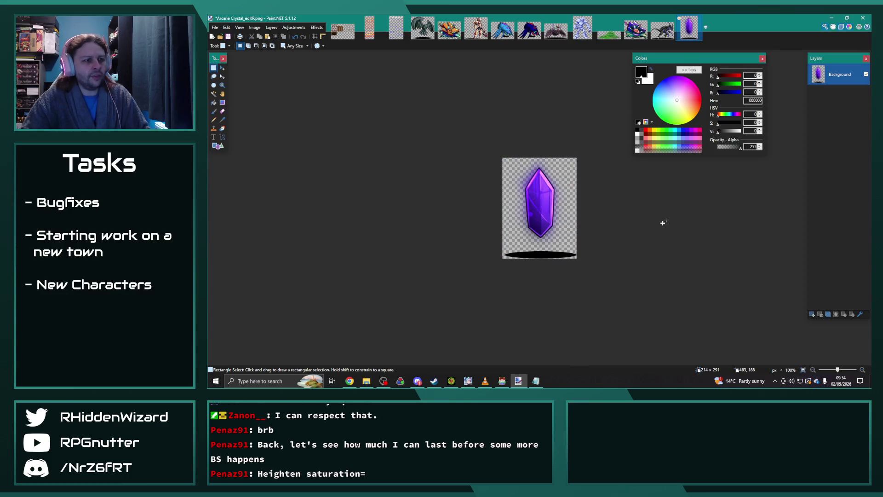
{"action": "key", "text": "ctrl+a"}
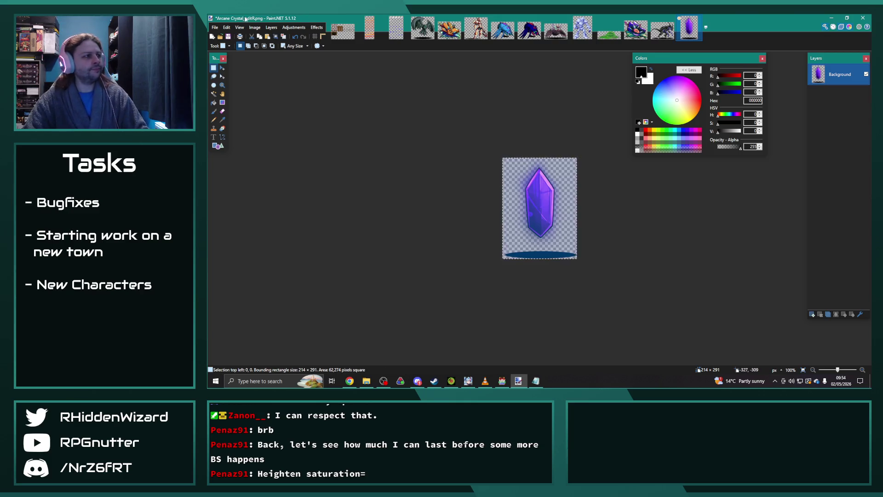
- Save the saturated purple crystal as Arcane Crystal_editA.png, then clear the selection
{"action": "left_click", "coordinate": [215, 27]}
{"action": "left_click", "coordinate": [238, 81]}
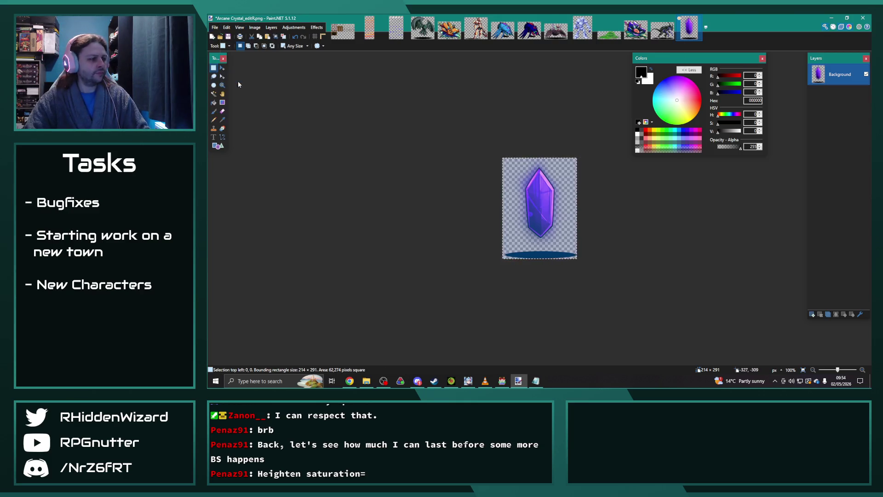
{"action": "key", "text": "End"}
{"action": "key", "text": "BackSpace"}
{"action": "type", "text": "A"}
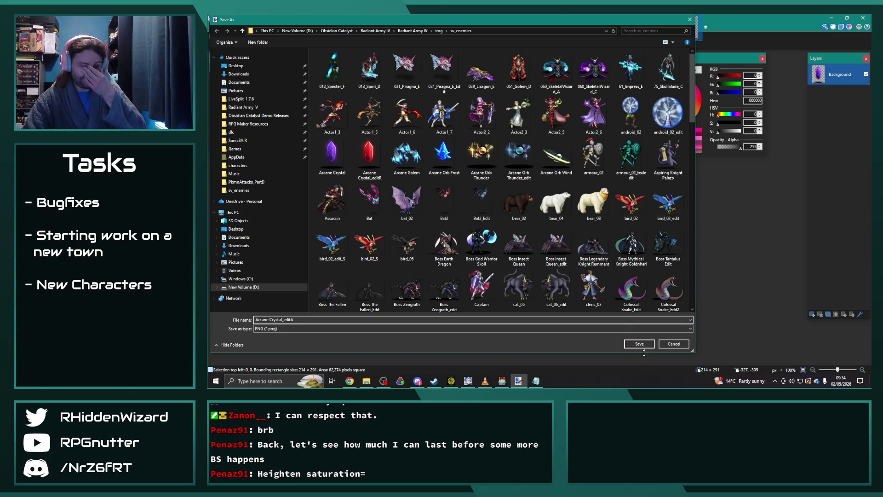
{"action": "left_click", "coordinate": [638, 348]}
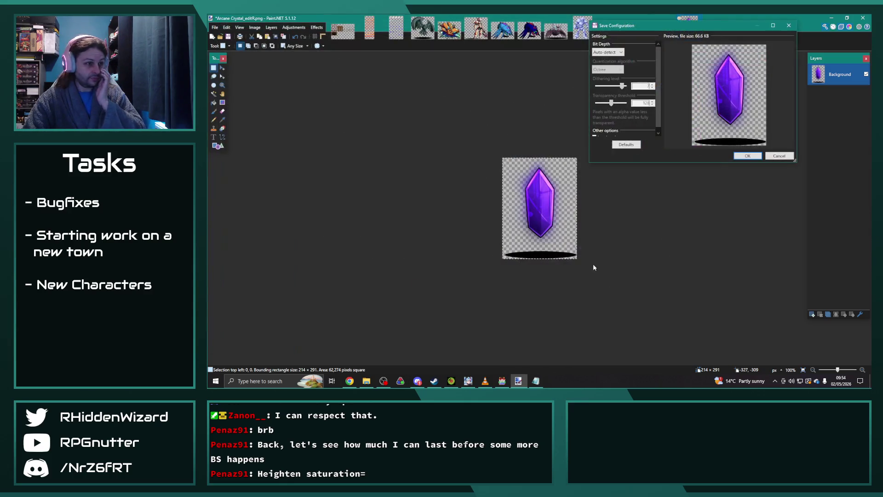
{"action": "left_click", "coordinate": [745, 159]}
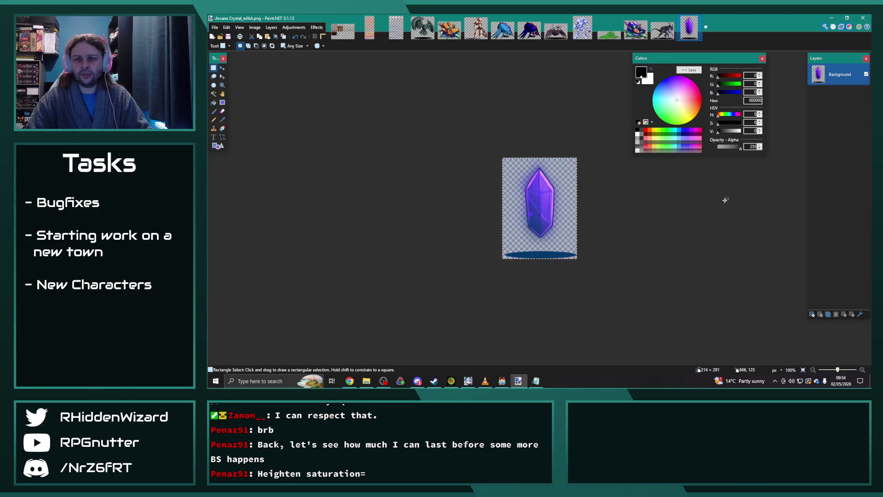
{"action": "key", "text": "ctrl+d"}
{"action": "key", "text": "ctrl+a"}
{"action": "key", "text": "ctrl+d"}
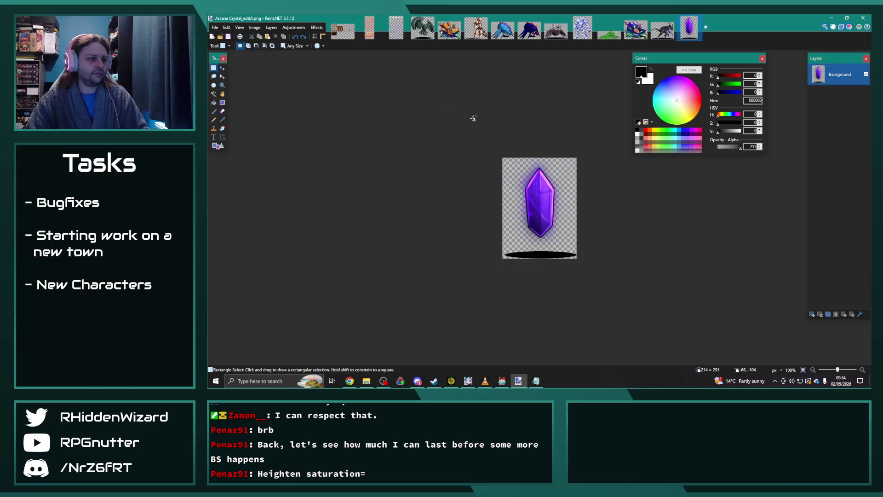
- Shift the crystal's hue to yellow, Hue 150
{"action": "key", "text": "ctrl+a"}
{"action": "key", "text": "ctrl+d"}
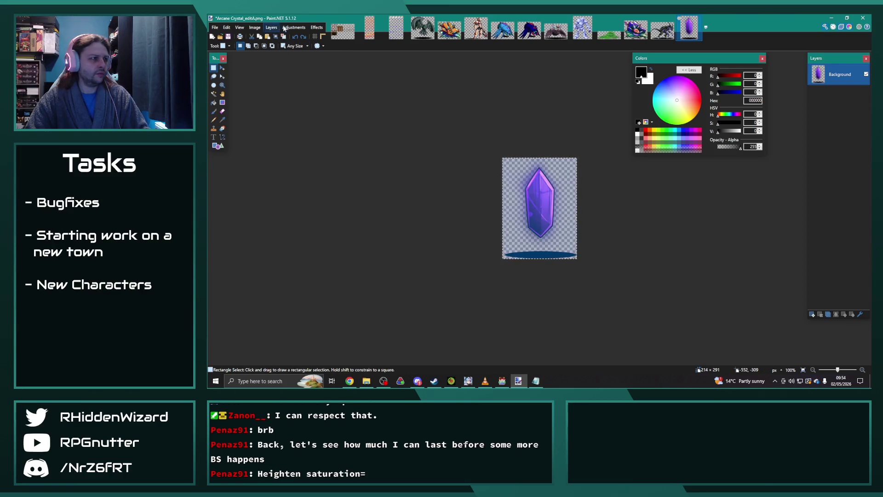
{"action": "left_click", "coordinate": [294, 27]}
{"action": "left_click", "coordinate": [307, 87]}
{"action": "mouse_move", "coordinate": [535, 156]}
{"action": "left_mouse_down"}
{"action": "mouse_move", "coordinate": [437, 95]}
{"action": "mouse_move", "coordinate": [433, 119]}
{"action": "mouse_move", "coordinate": [452, 121]}
{"action": "left_mouse_up"}
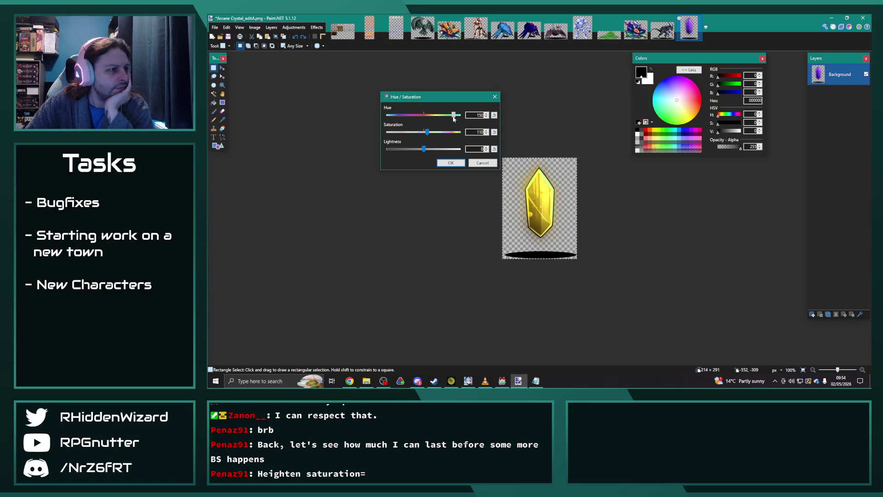
{"action": "left_click", "coordinate": [462, 165]}
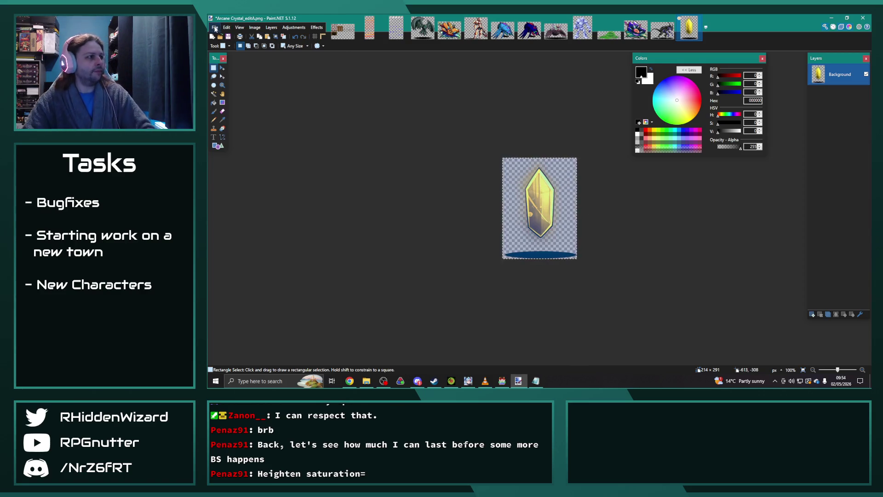
- Save the yellow crystal as Arcane Crystal_editC.png
{"action": "left_click", "coordinate": [215, 27]}
{"action": "left_click", "coordinate": [238, 80]}
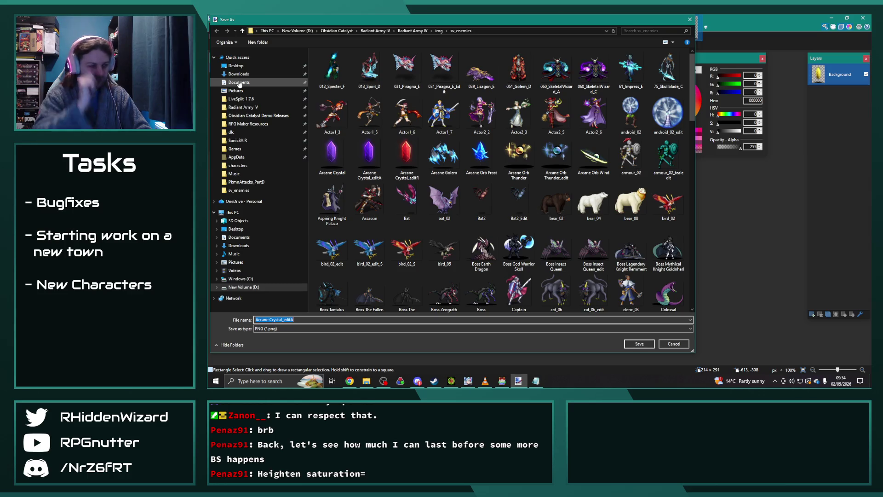
{"action": "key", "text": "End"}
{"action": "key", "text": "BackSpace"}
{"action": "type", "text": "C"}
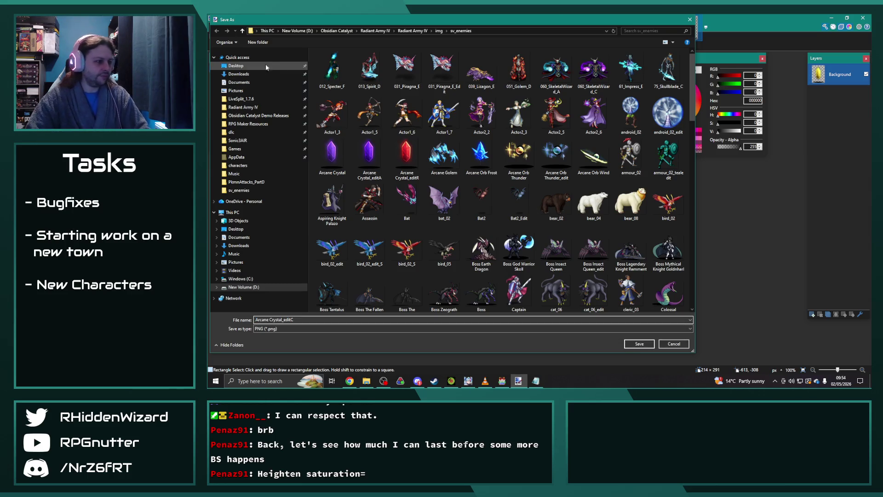
{"action": "left_click", "coordinate": [638, 344]}
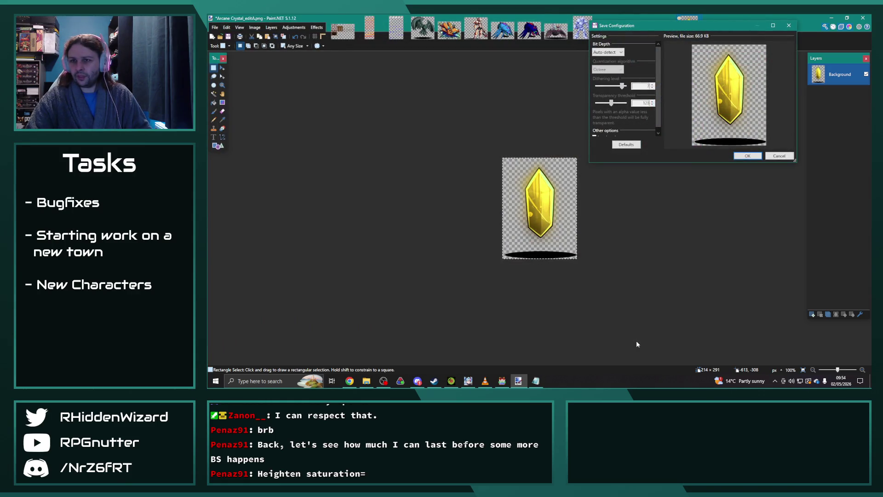
{"action": "left_click", "coordinate": [746, 159]}
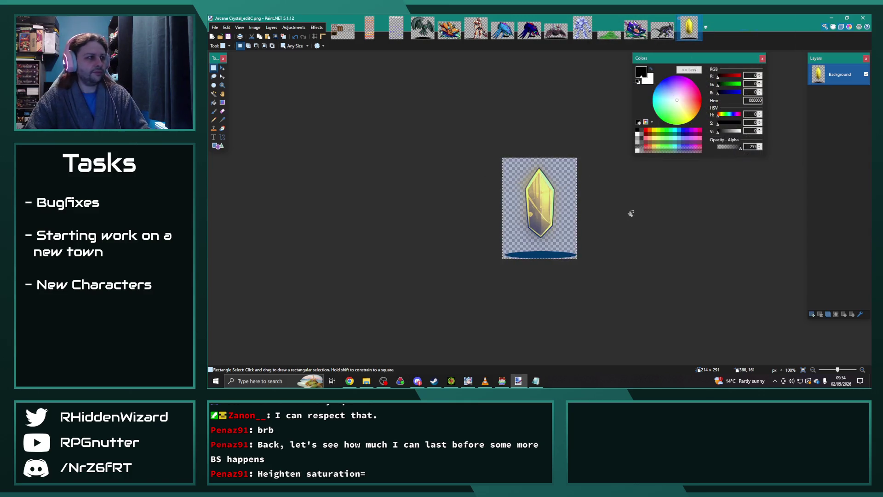
- Undo the yellow tint and shift the crystal's hue to blue
{"action": "key", "text": "ctrl+z"}
{"action": "left_click", "coordinate": [299, 29]}
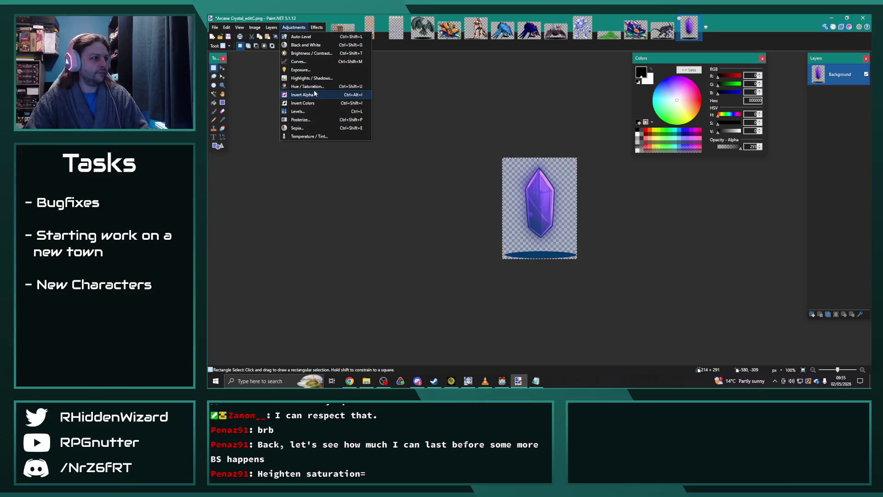
{"action": "left_click", "coordinate": [313, 88]}
{"action": "left_click_drag", "start_coordinate": [554, 179], "coordinate": [511, 178]}
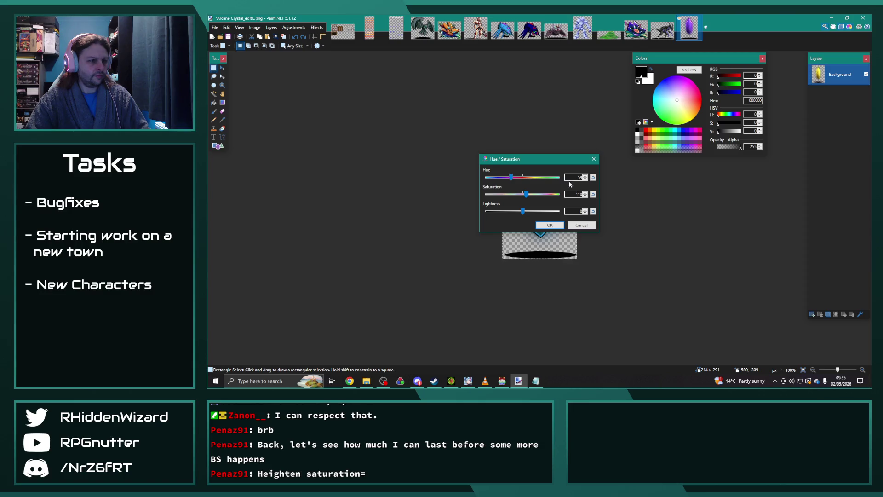
{"action": "left_click", "coordinate": [550, 225]}
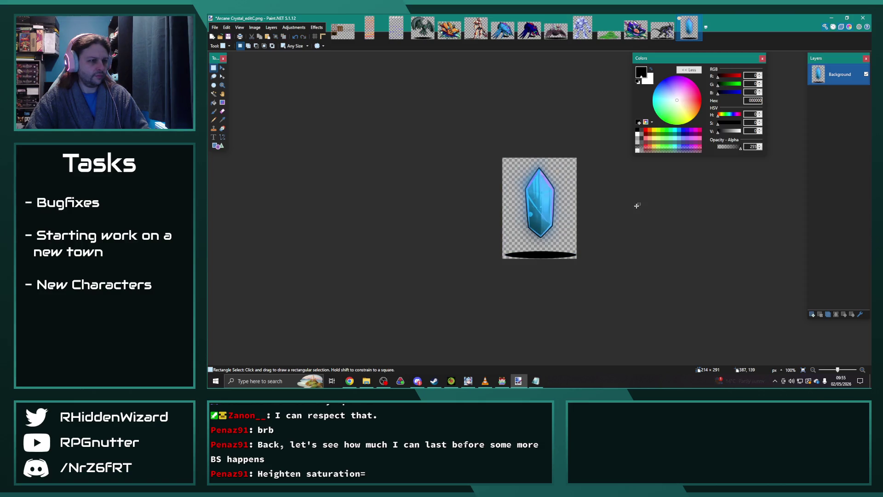
- Save the blue crystal as Arcane Crystal_editS.png, then clear the selection
{"action": "left_click", "coordinate": [227, 27]}
{"action": "left_click", "coordinate": [236, 83]}
{"action": "key", "text": "ctrl+shift+s"}
{"action": "key", "text": "BackSpace"}
{"action": "type", "text": "S"}
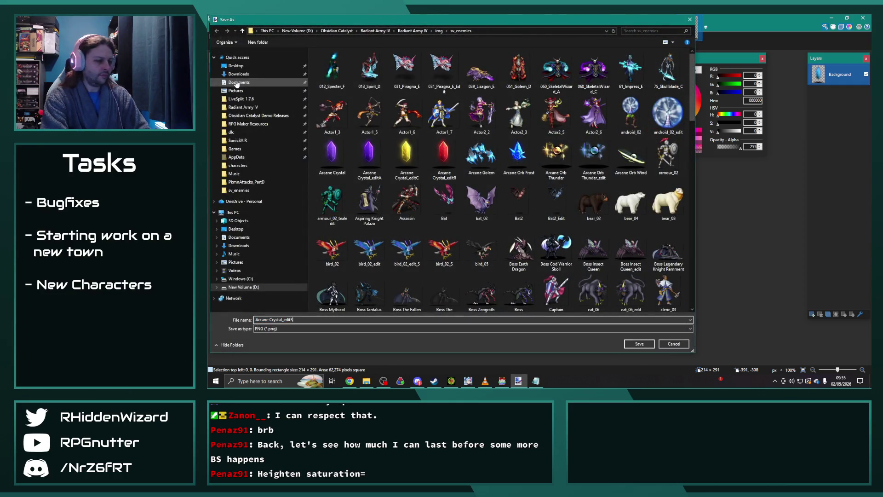
{"action": "key", "text": "Return"}
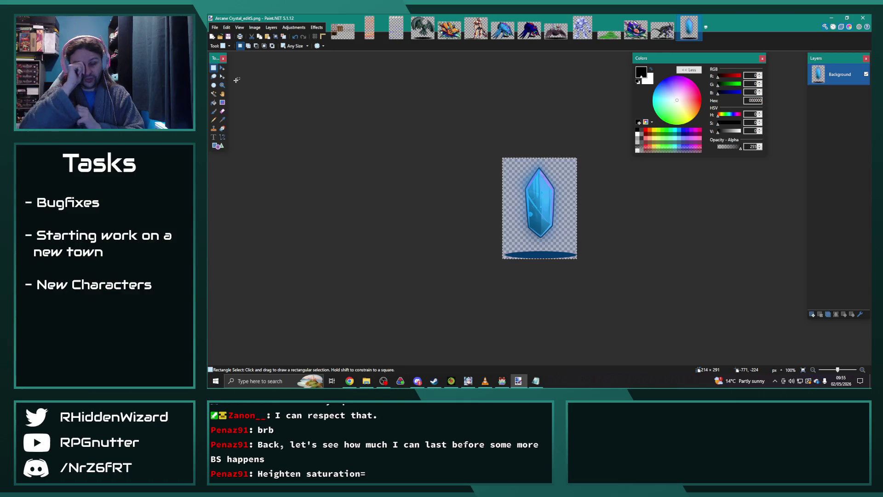
{"action": "left_click", "coordinate": [422, 122]}
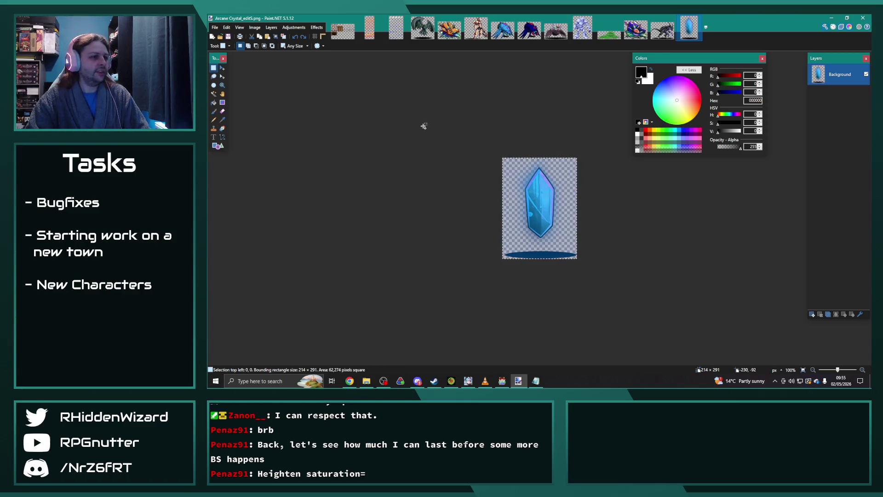
- Undo the blue tint and recolour the crystal darker orange with Lightness -20
{"action": "key", "text": "ctrl+z"}
{"action": "key", "text": "ctrl+z"}
{"action": "left_click", "coordinate": [293, 27]}
{"action": "left_click", "coordinate": [304, 86]}
{"action": "mouse_move", "coordinate": [537, 164]}
{"action": "left_mouse_down"}
{"action": "mouse_move", "coordinate": [419, 89]}
{"action": "mouse_move", "coordinate": [409, 101]}
{"action": "mouse_move", "coordinate": [429, 107]}
{"action": "left_mouse_up"}
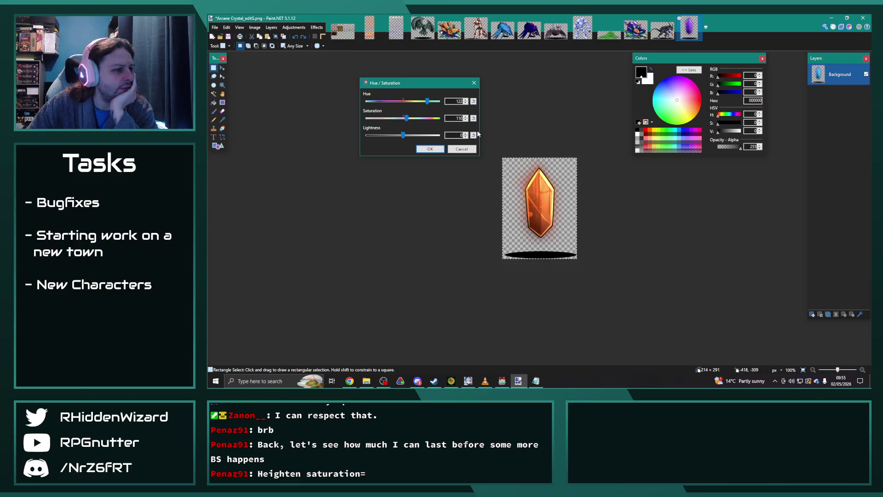
{"action": "left_click_drag", "start_coordinate": [404, 136], "coordinate": [393, 137]}
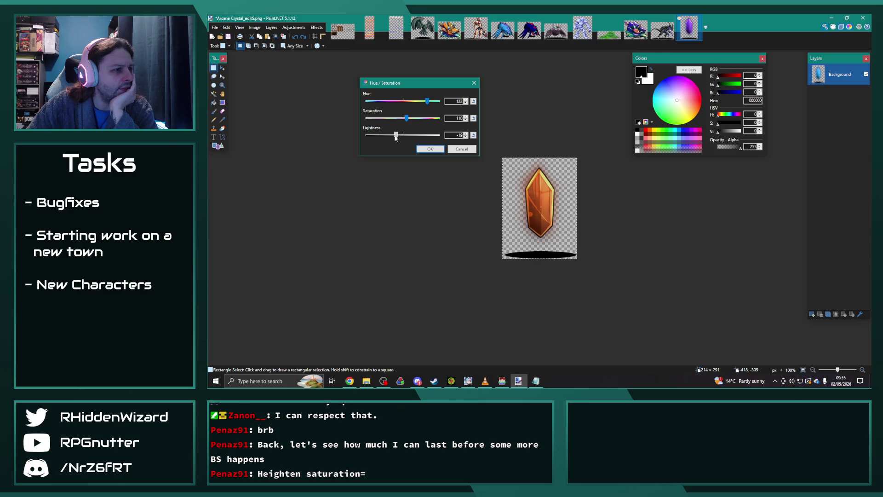
{"action": "left_click_drag", "start_coordinate": [395, 138], "coordinate": [410, 121]}
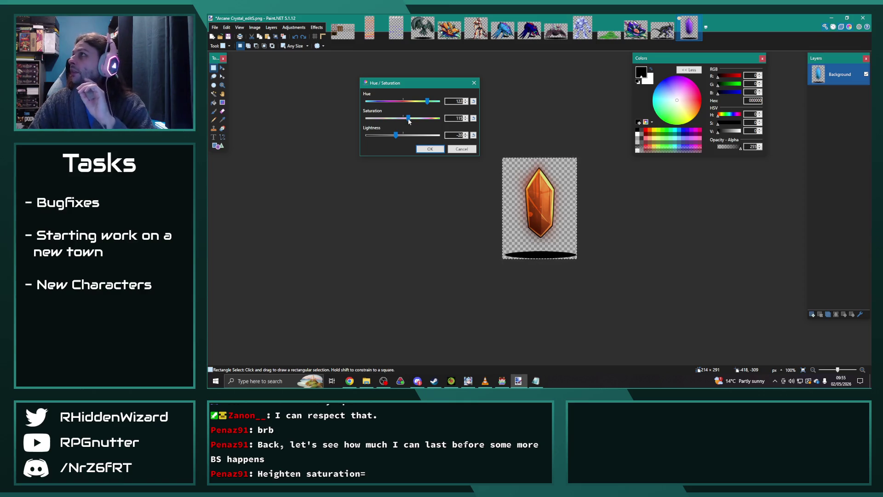
{"action": "left_click", "coordinate": [429, 149]}
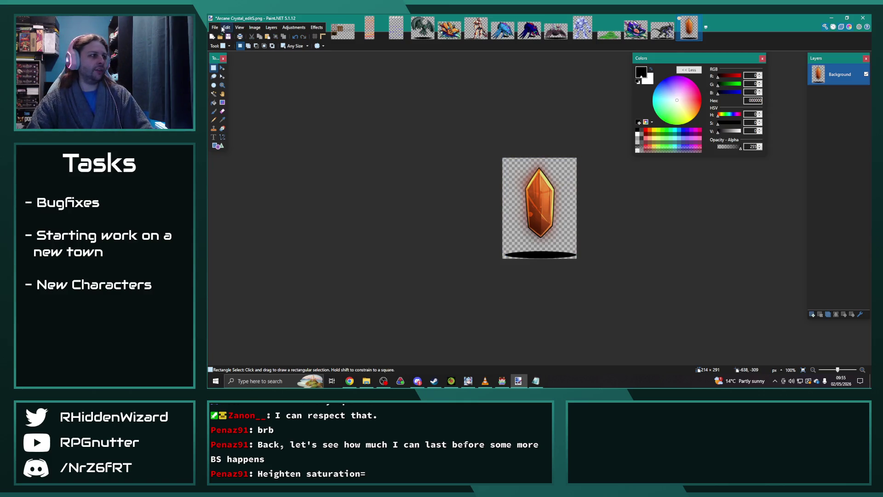
- Save the orange crystal as Arcane Crystal_editT.png
{"action": "left_click", "coordinate": [214, 28]}
{"action": "left_click", "coordinate": [235, 81]}
{"action": "key", "text": "End"}
{"action": "key", "text": "BackSpace"}
{"action": "type", "text": "T"}
{"action": "key", "text": "Return"}
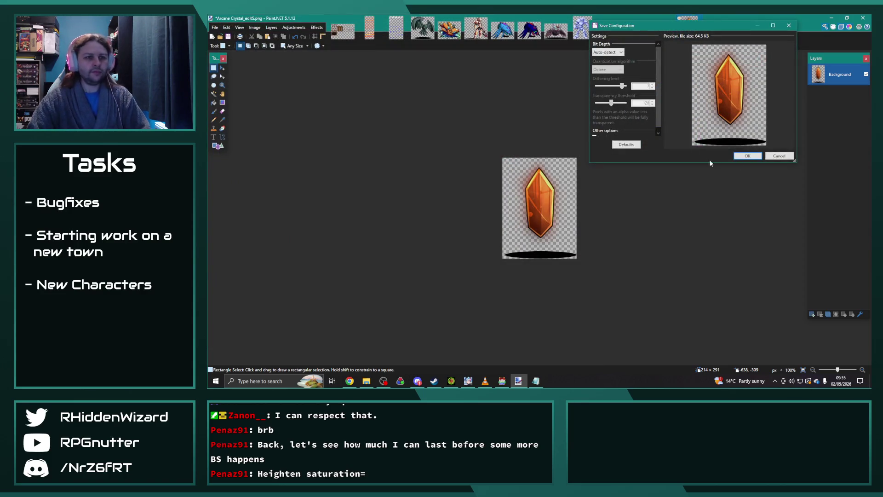
{"action": "left_click", "coordinate": [748, 157]}
{"action": "key", "text": "ctrl+a"}
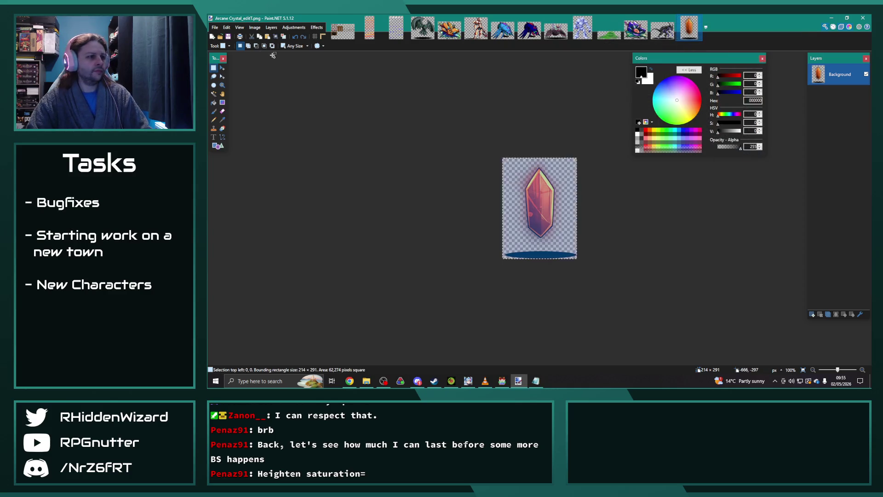
- Undo the orange tint, reset lightness, and shift the crystal's hue to green
{"action": "key", "text": "ctrl+z"}
{"action": "key", "text": "ctrl+z"}
{"action": "left_click", "coordinate": [294, 27]}
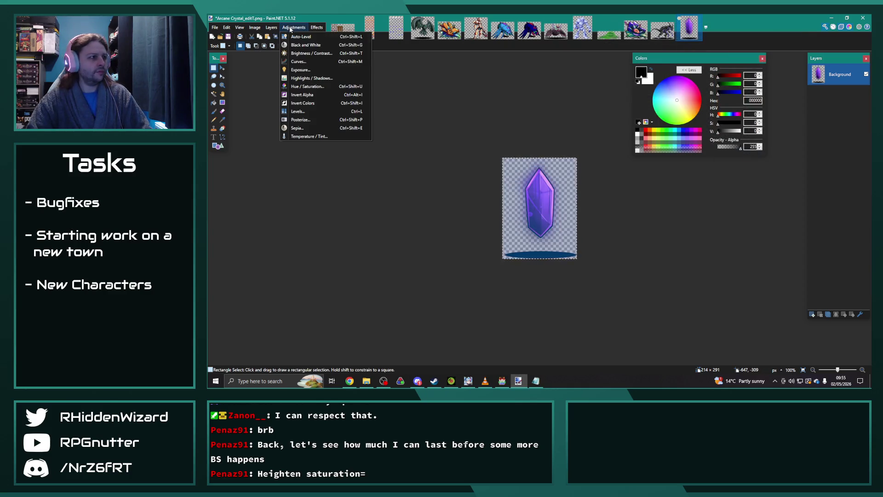
{"action": "left_click", "coordinate": [325, 87]}
{"action": "left_click_drag", "start_coordinate": [515, 211], "coordinate": [525, 214]}
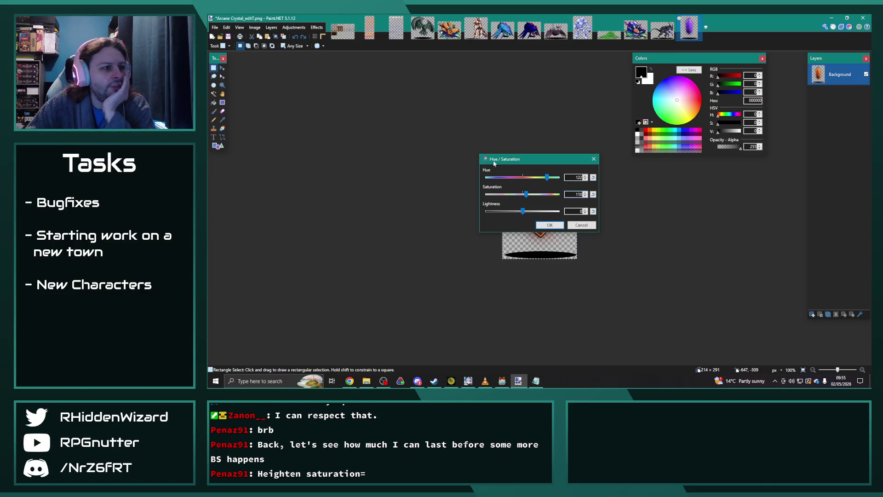
{"action": "left_click_drag", "start_coordinate": [548, 180], "coordinate": [482, 179]}
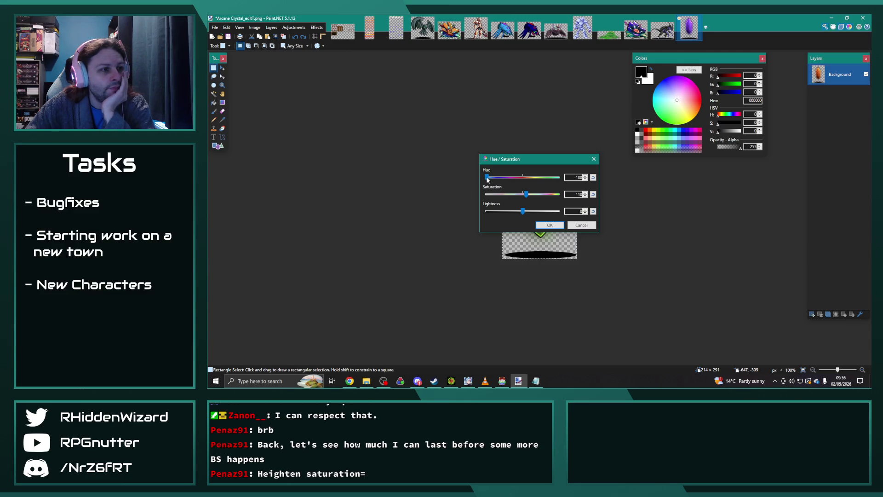
{"action": "left_click_drag", "start_coordinate": [489, 180], "coordinate": [490, 180]}
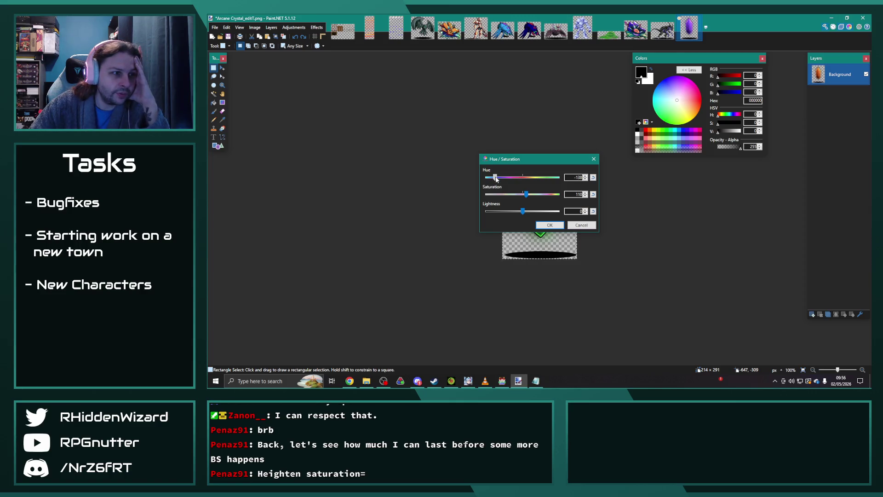
{"action": "left_click", "coordinate": [550, 225]}
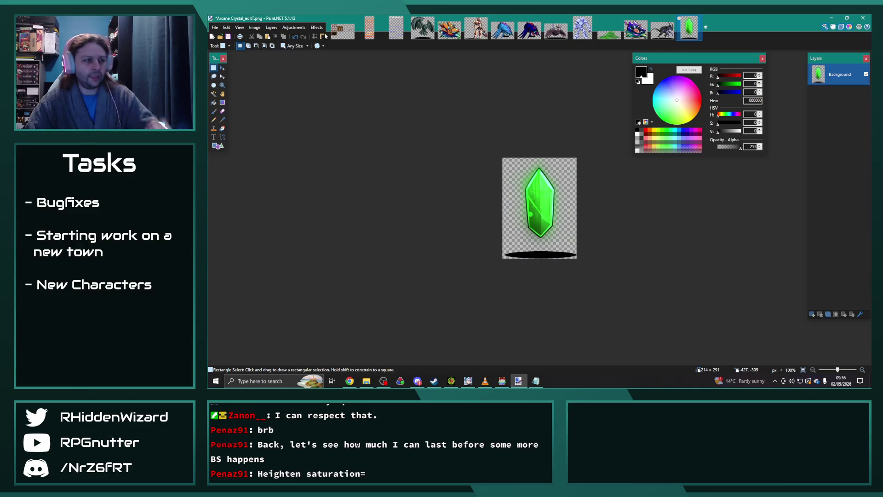
- Save the green crystal as Arcane Crystal_edit1.png with the PNG settings accepted
{"action": "left_click", "coordinate": [215, 28]}
{"action": "left_click", "coordinate": [235, 81]}
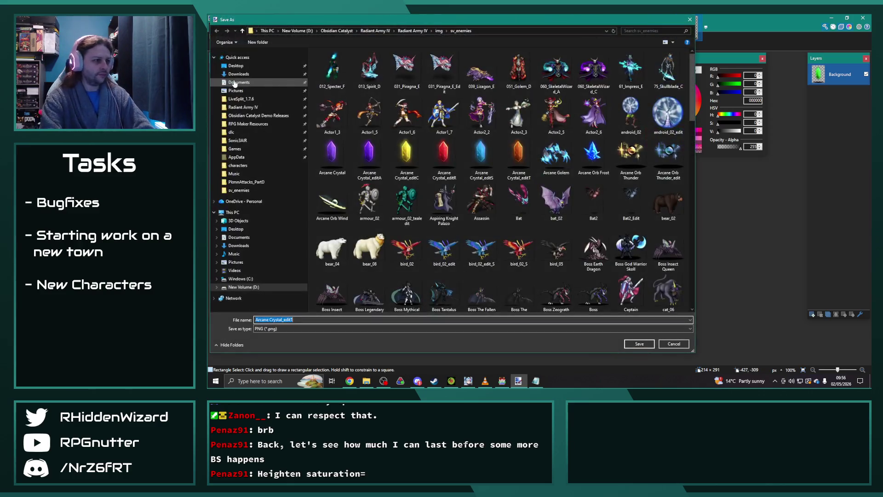
{"action": "key", "text": "Return"}
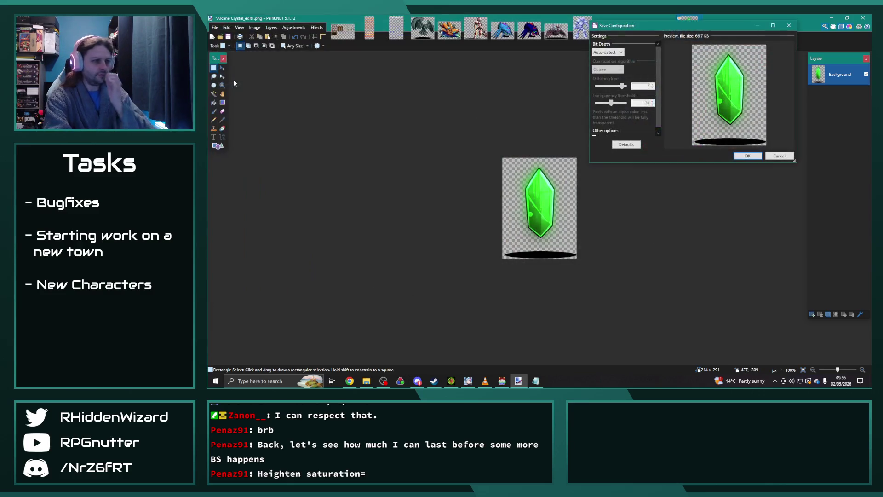
{"action": "key", "text": "Return"}
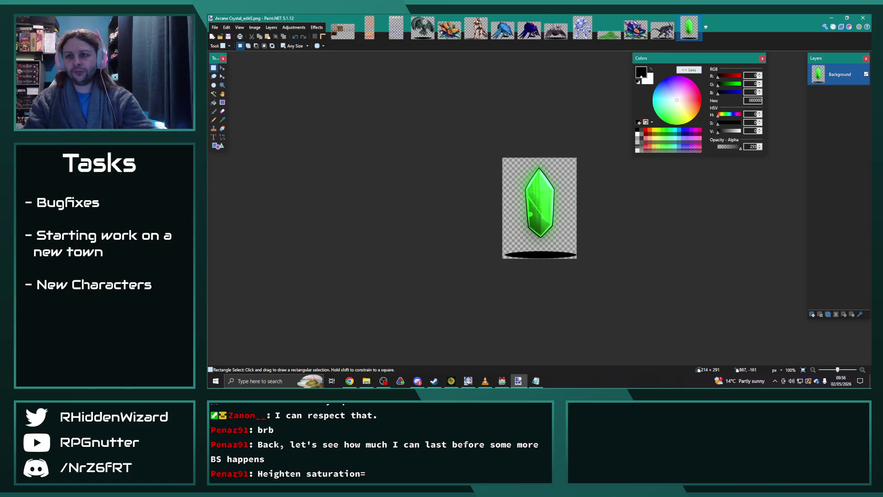
- Open Dreadstaff2.png from File Explorer as a new image and select all of it
{"action": "key", "text": "alt+Tab"}
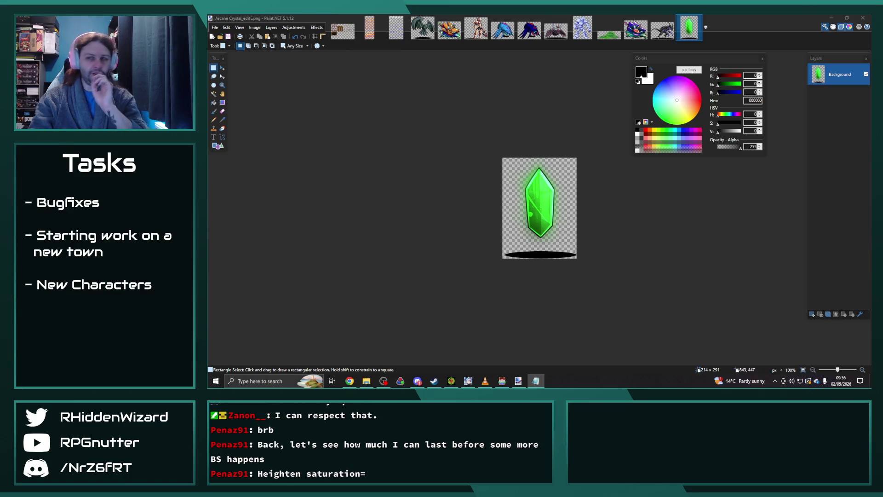
{"action": "key", "text": "alt+Tab"}
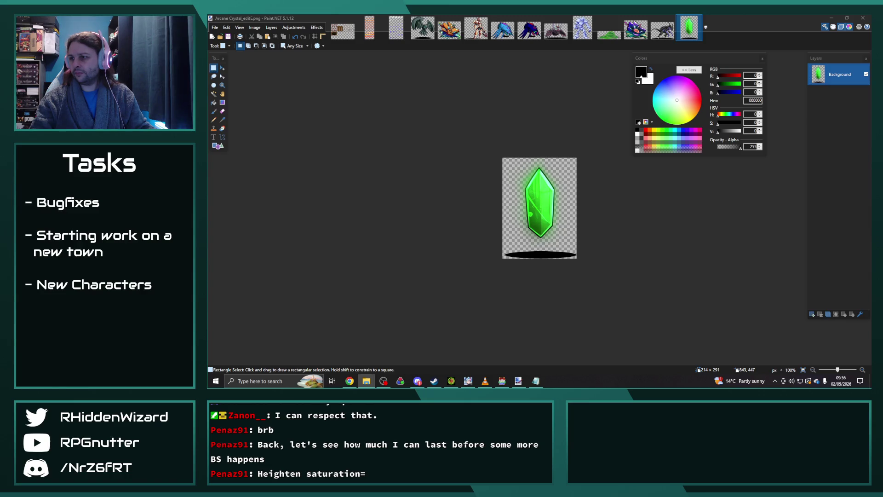
{"action": "left_click_drag", "start_coordinate": [207, 136], "coordinate": [424, 136]}
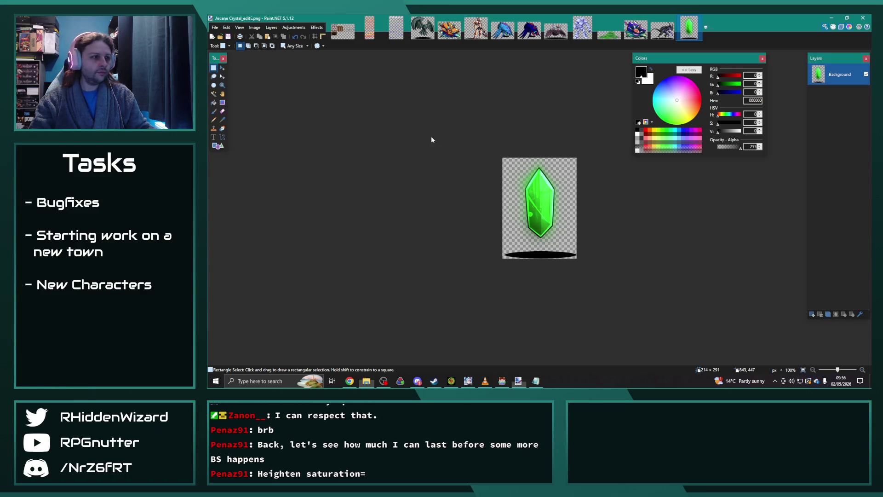
{"action": "left_click", "coordinate": [548, 205]}
{"action": "key", "text": "ctrl+a"}
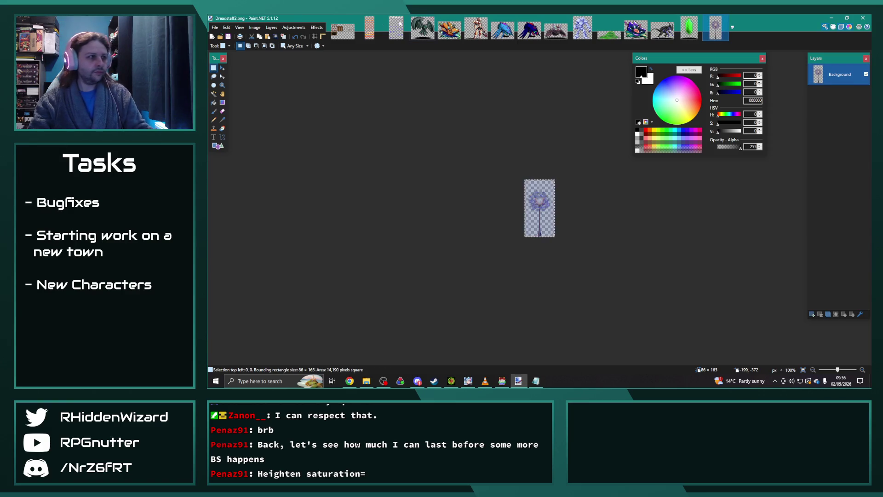
- Raise the Dreadstaff2 staff's hue to about 24
{"action": "left_click", "coordinate": [294, 28]}
{"action": "left_click", "coordinate": [313, 78]}
{"action": "mouse_move", "coordinate": [515, 160]}
{"action": "left_mouse_down"}
{"action": "mouse_move", "coordinate": [422, 118]}
{"action": "mouse_move", "coordinate": [404, 118]}
{"action": "mouse_move", "coordinate": [390, 138]}
{"action": "mouse_move", "coordinate": [411, 139]}
{"action": "left_mouse_up"}
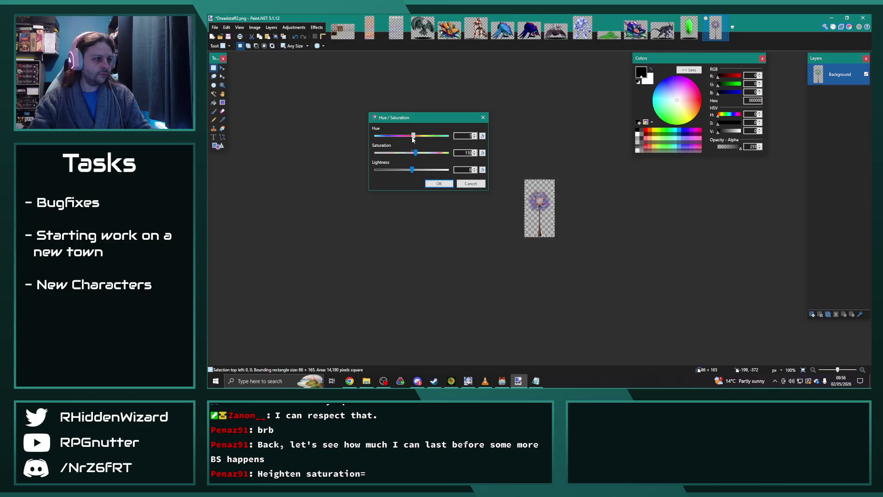
{"action": "left_click_drag", "start_coordinate": [414, 139], "coordinate": [412, 156]}
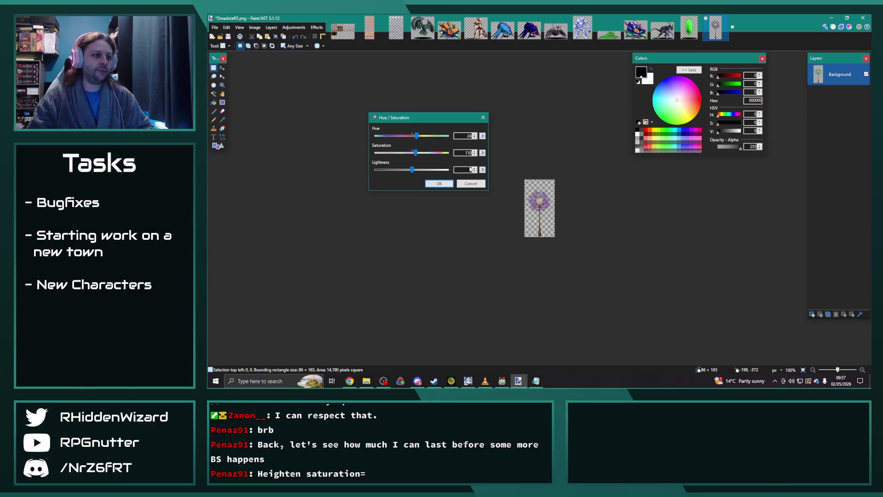
{"action": "left_click", "coordinate": [451, 184]}
- Save the staff over the existing Dreadstaff2.png in sv_enemies
{"action": "left_click", "coordinate": [216, 30]}
{"action": "left_click", "coordinate": [236, 79]}
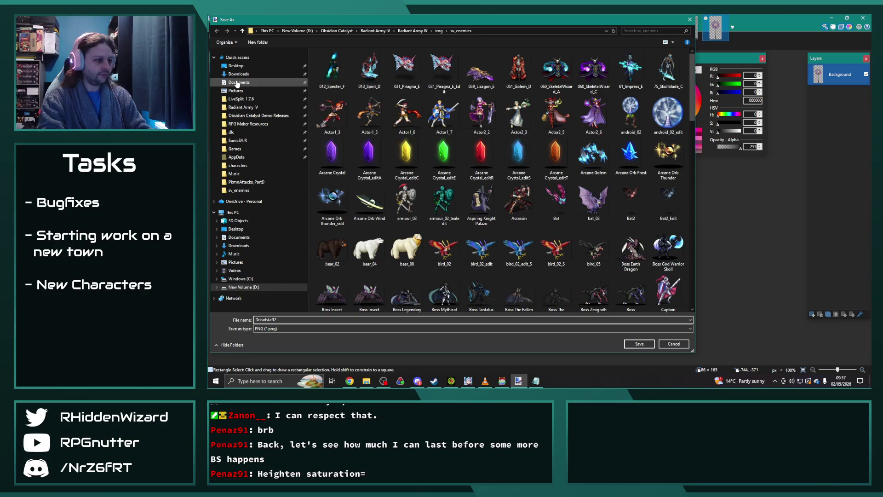
{"action": "left_click", "coordinate": [635, 345]}
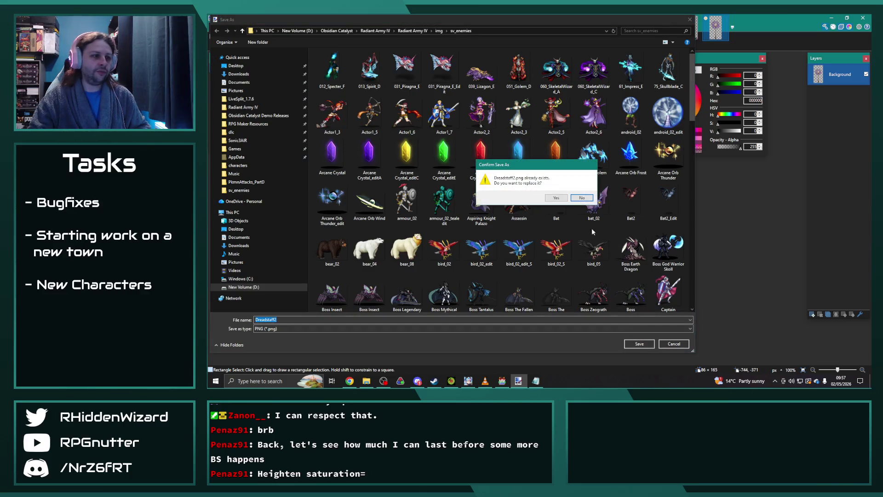
{"action": "left_click", "coordinate": [556, 198]}
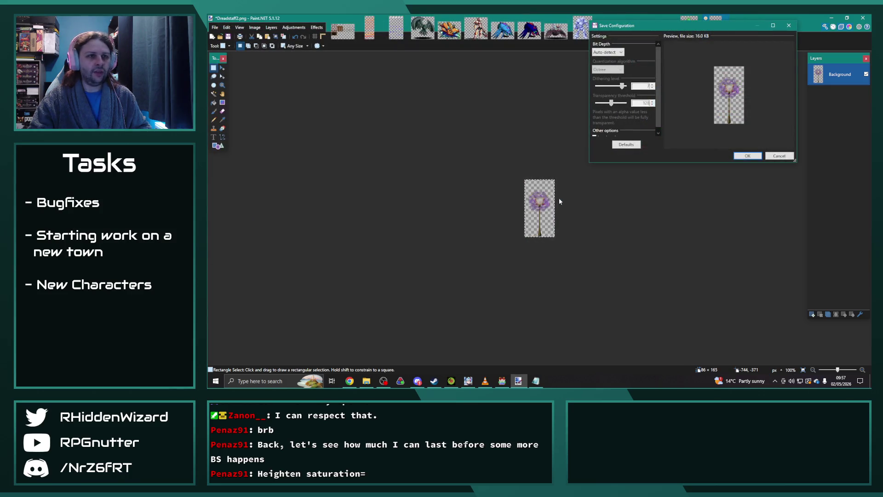
{"action": "left_click", "coordinate": [747, 155]}
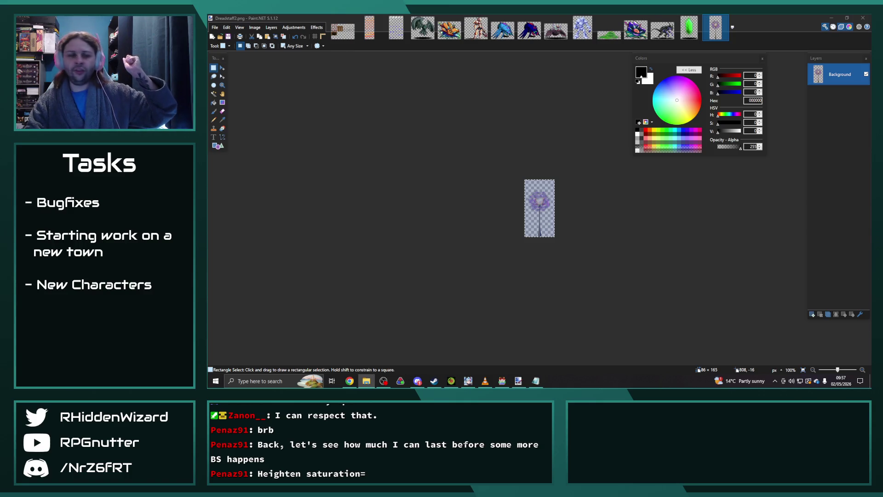
{"action": "left_click_drag", "start_coordinate": [212, 154], "coordinate": [421, 153]}
- Open the dropped Dreadstaff.png and apply a Hue/Saturation recolour with saturation 100
{"action": "left_click", "coordinate": [525, 206]}
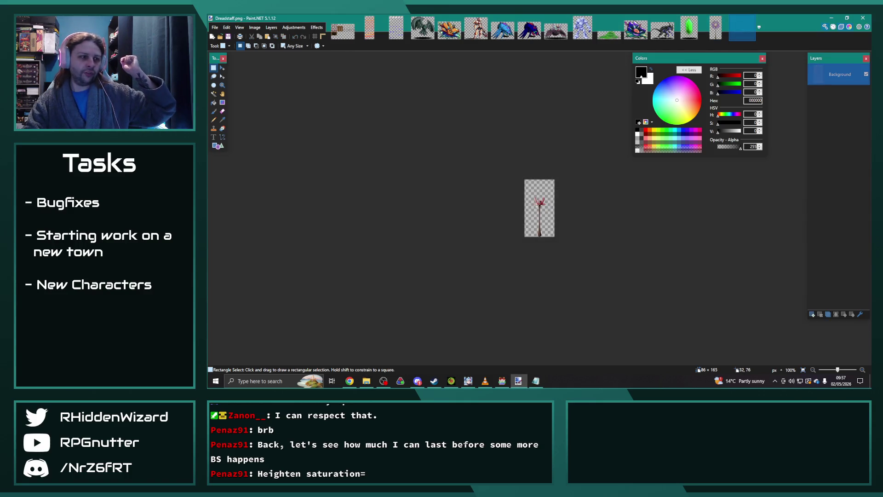
{"action": "scroll", "coordinate": [567, 202], "scroll_direction": "up", "scroll_amount": 3, "text": "ctrl"}
{"action": "key", "text": "ctrl+a"}
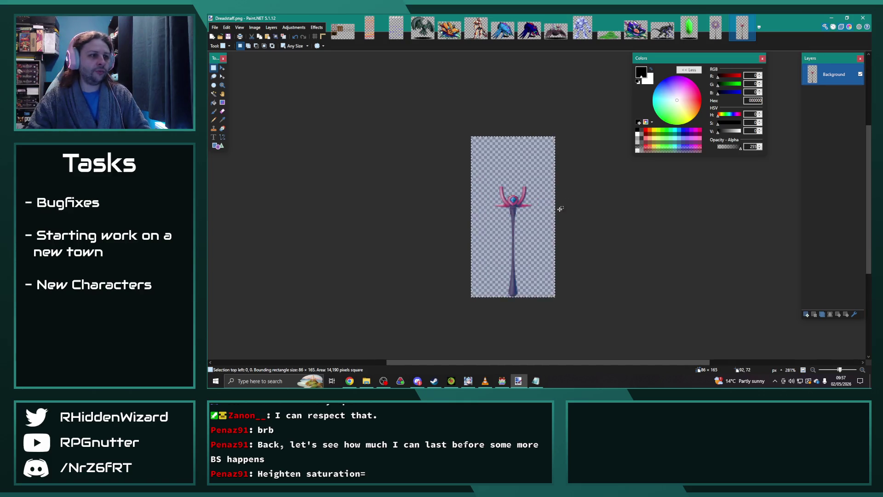
{"action": "left_click", "coordinate": [293, 28]}
{"action": "left_click", "coordinate": [316, 86]}
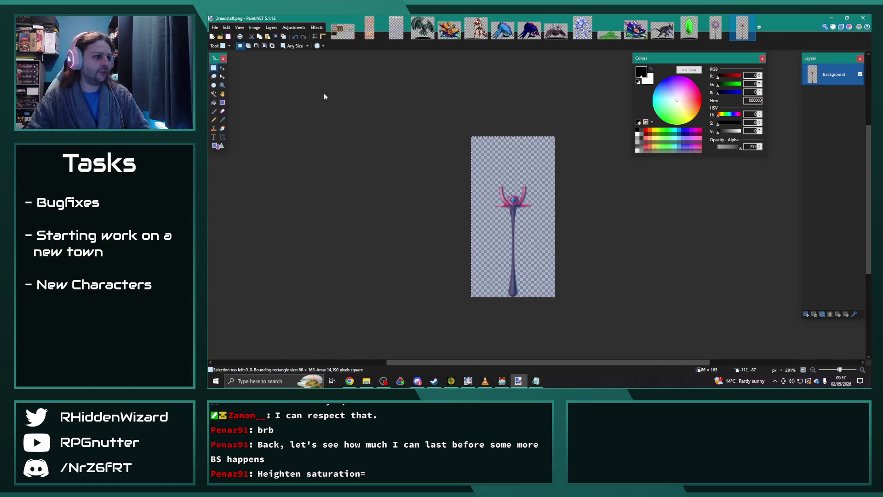
{"action": "left_click_drag", "start_coordinate": [542, 156], "coordinate": [649, 149]}
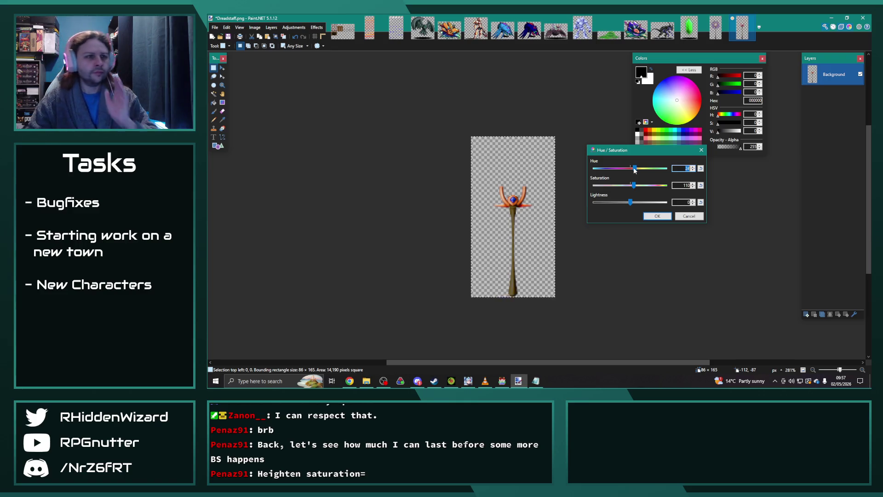
{"action": "left_click_drag", "start_coordinate": [634, 185], "coordinate": [631, 187]}
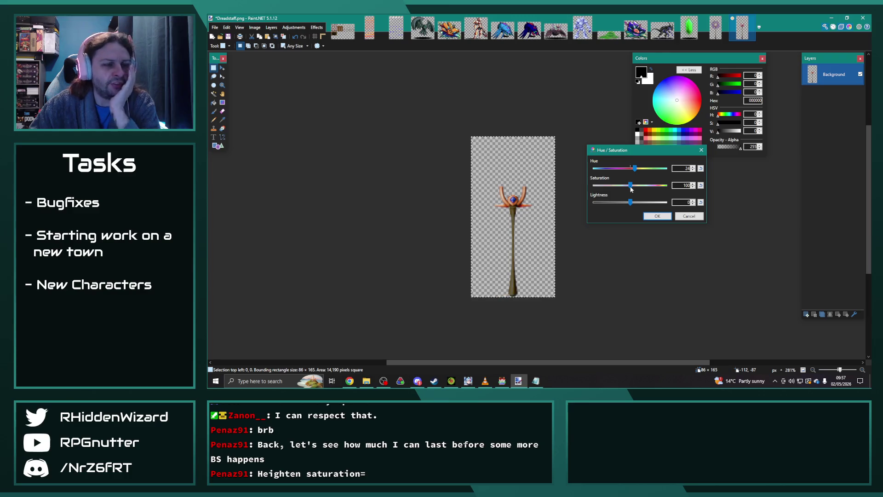
{"action": "left_click", "coordinate": [654, 216]}
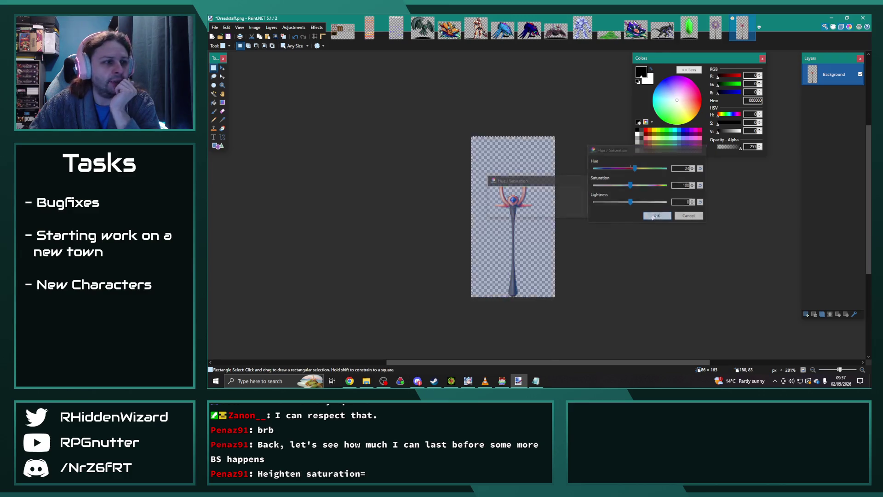
- Compare against Dreadstaff2, then reapply the Hue/Saturation recolour to the Dreadstaff staff
{"action": "left_click", "coordinate": [715, 29]}
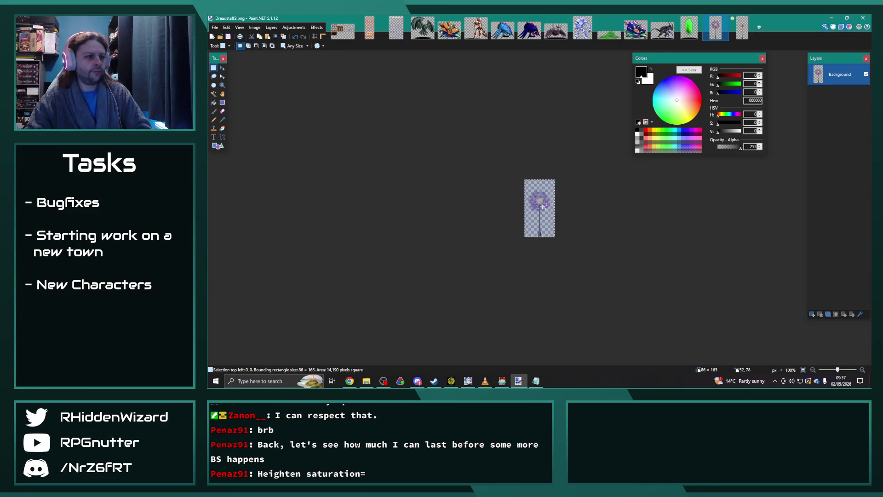
{"action": "scroll", "coordinate": [544, 206], "scroll_direction": "up", "scroll_amount": 6}
{"action": "scroll", "coordinate": [544, 206], "scroll_direction": "down", "scroll_amount": 4}
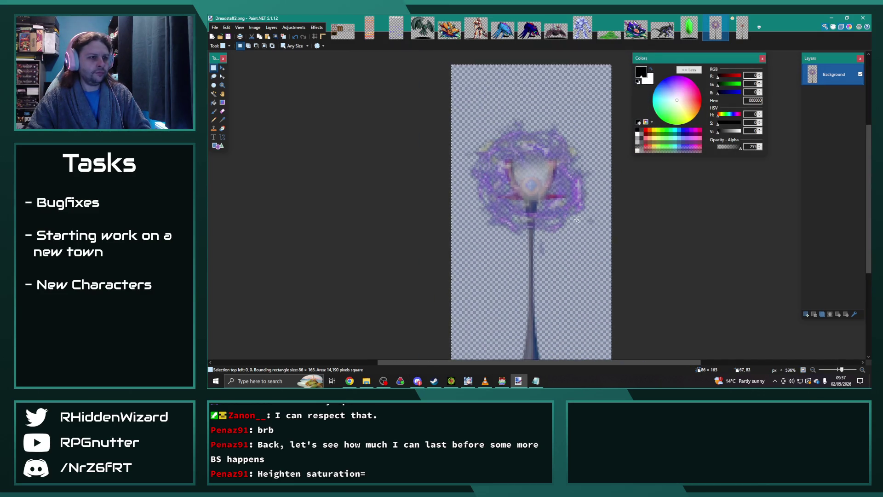
{"action": "left_click", "coordinate": [739, 31]}
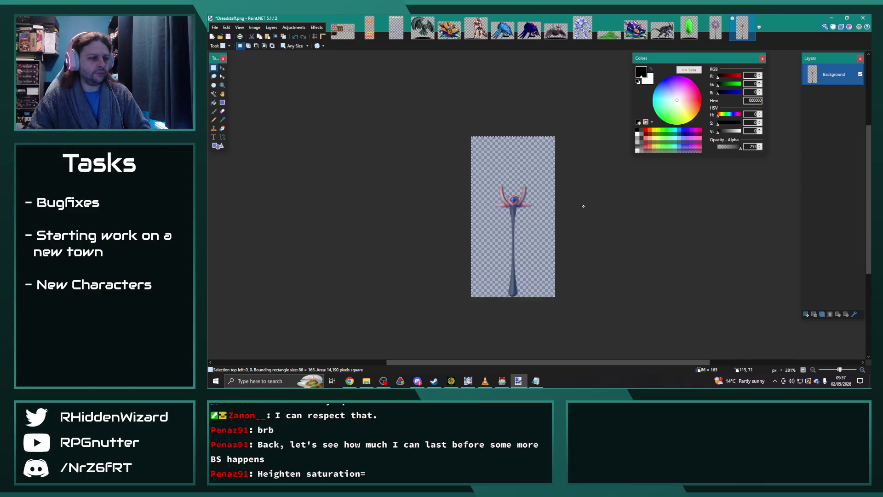
{"action": "scroll", "coordinate": [584, 207], "scroll_direction": "down", "scroll_amount": 1}
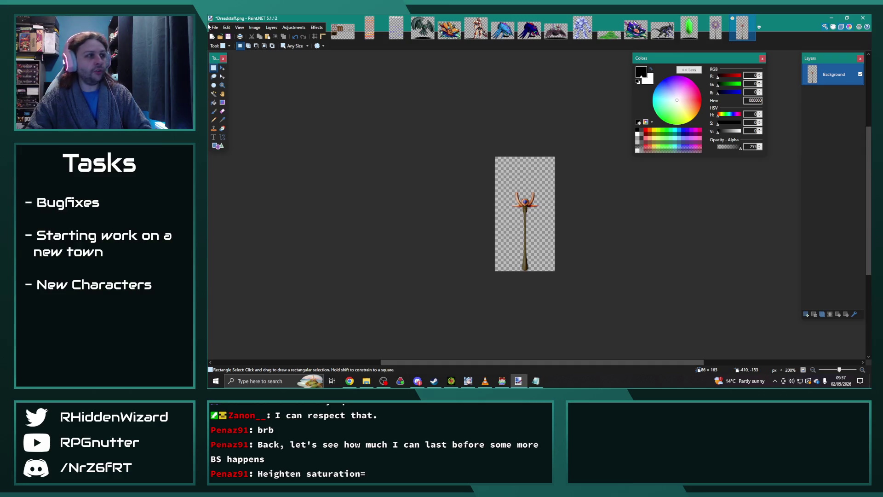
{"action": "key", "text": "ctrl+a"}
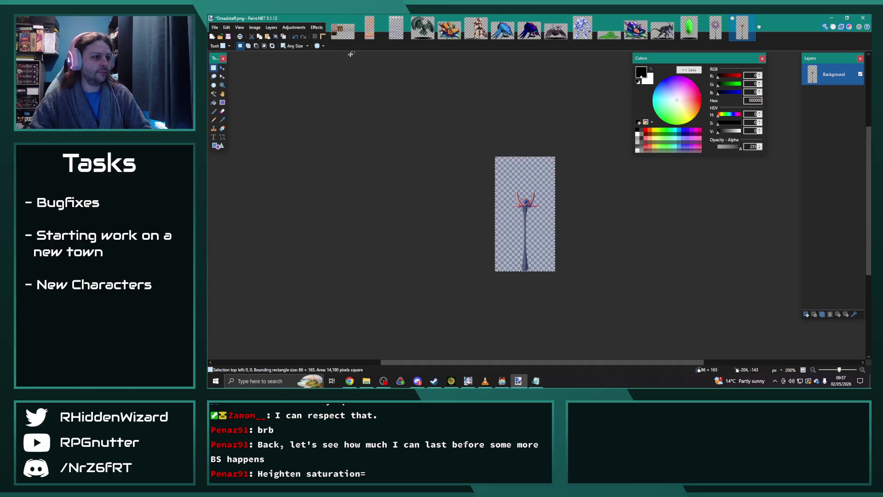
{"action": "left_click", "coordinate": [294, 27]}
{"action": "left_click", "coordinate": [313, 86]}
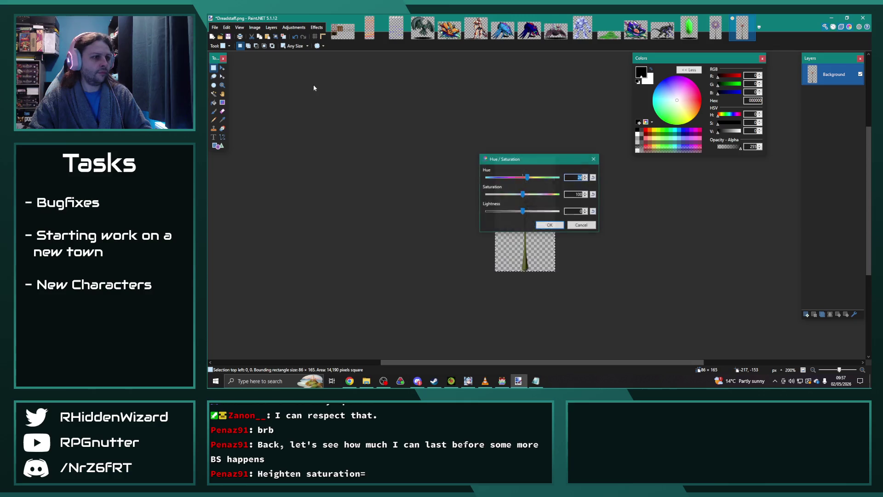
{"action": "key", "text": "Return"}
{"action": "key", "text": "ctrl+d"}
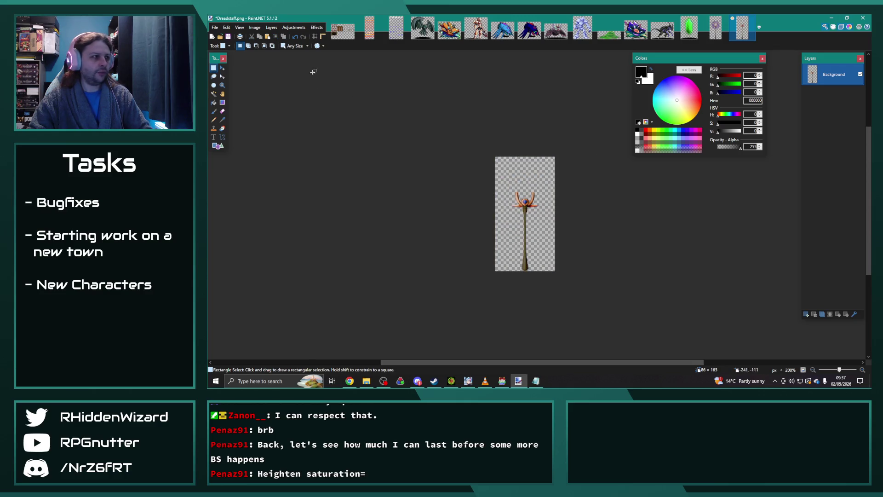
- Save the orange-and-gold staff over the existing Dreadstaff.png in sv_enemies
{"action": "left_click", "coordinate": [214, 27]}
{"action": "left_click", "coordinate": [228, 80]}
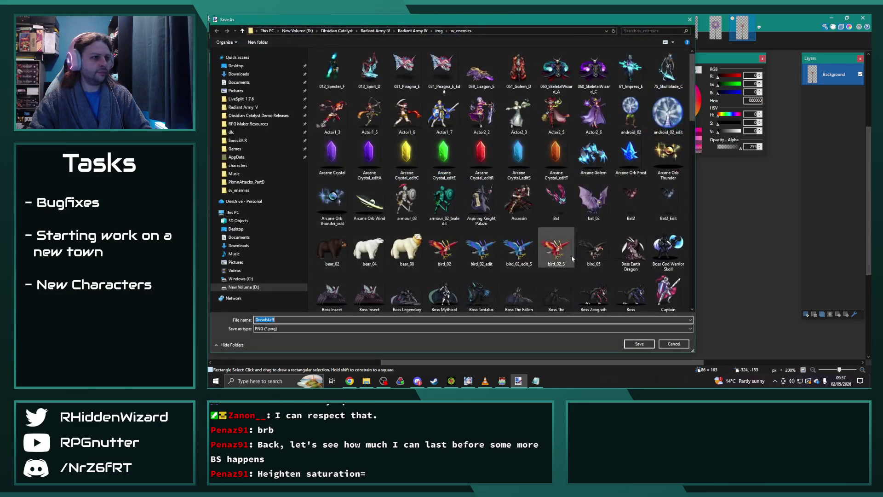
{"action": "left_click", "coordinate": [633, 344]}
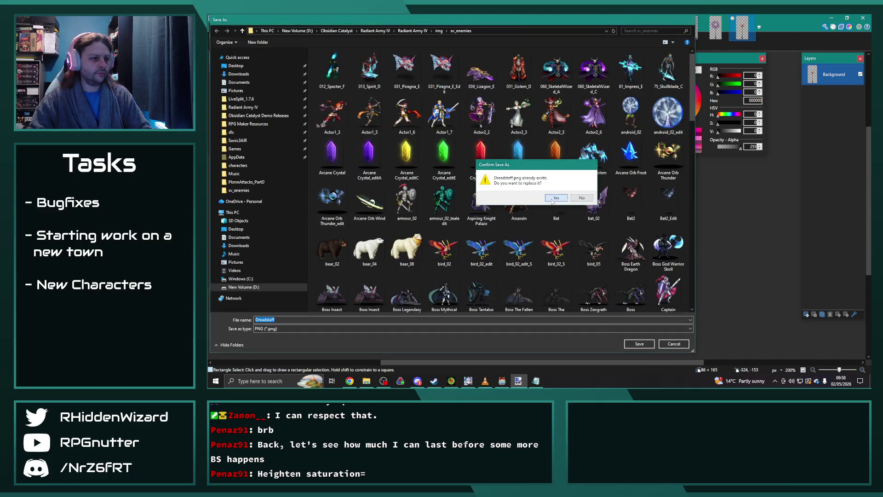
{"action": "left_click", "coordinate": [555, 198]}
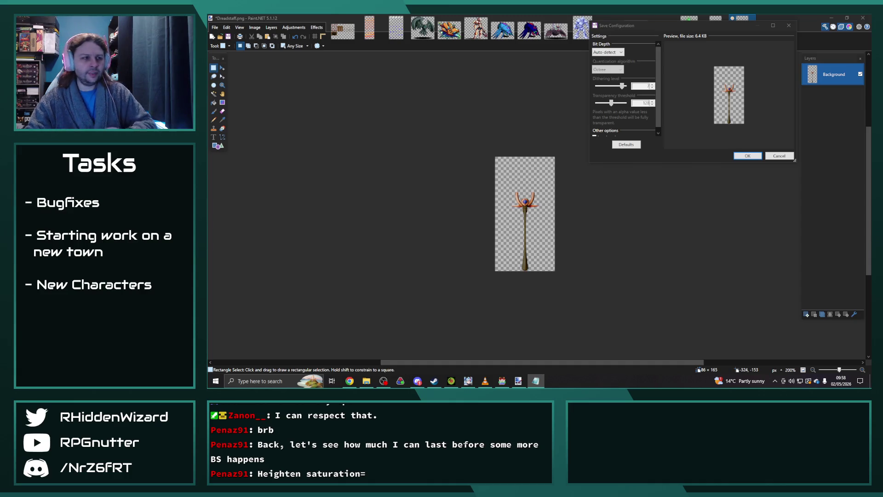
{"action": "left_click", "coordinate": [748, 156]}
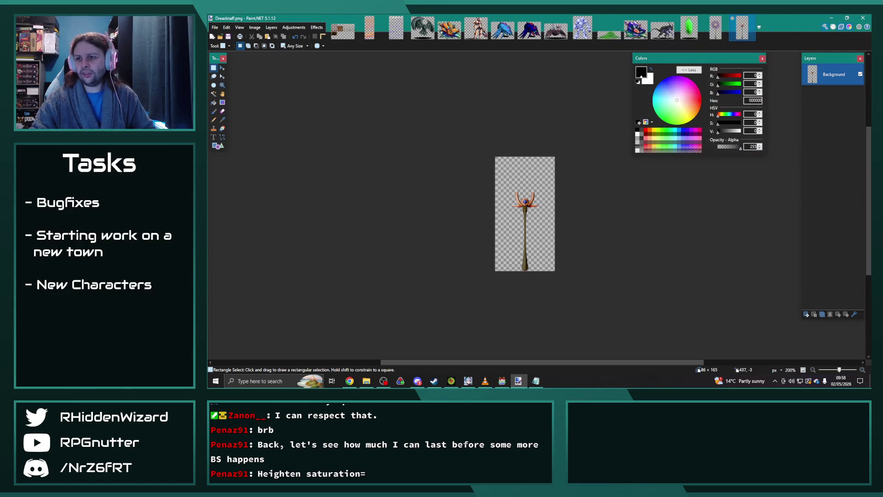
{"action": "key", "text": "alt+Tab"}
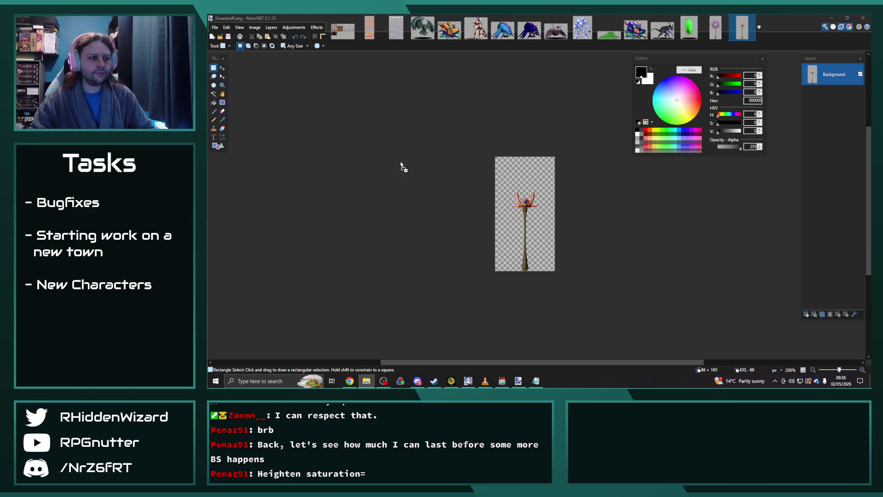
{"action": "left_click_drag", "start_coordinate": [406, 167], "coordinate": [449, 171]}
- Open the dropped Gazer2 sprite and shift its hue to about -113 to turn it green
{"action": "left_click", "coordinate": [526, 203]}
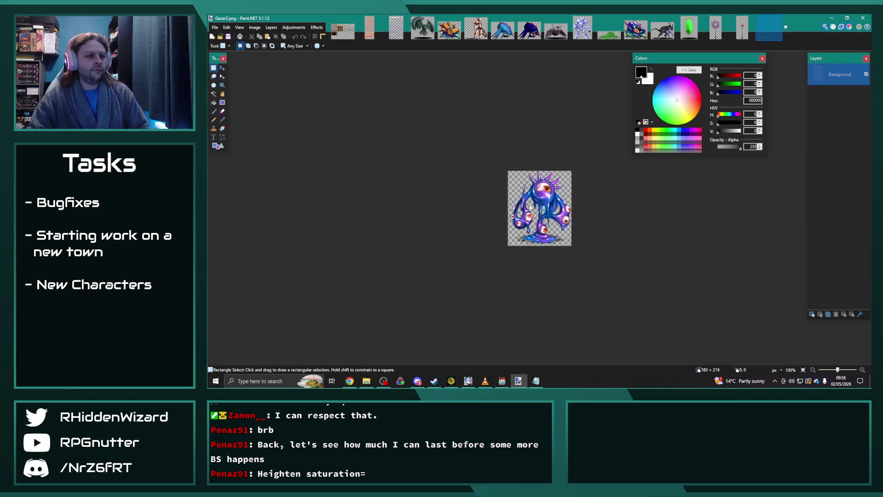
{"action": "left_click", "coordinate": [293, 28]}
{"action": "left_click", "coordinate": [304, 87]}
{"action": "mouse_move", "coordinate": [535, 159]}
{"action": "left_mouse_down"}
{"action": "mouse_move", "coordinate": [418, 103]}
{"action": "mouse_move", "coordinate": [371, 121]}
{"action": "left_mouse_up"}
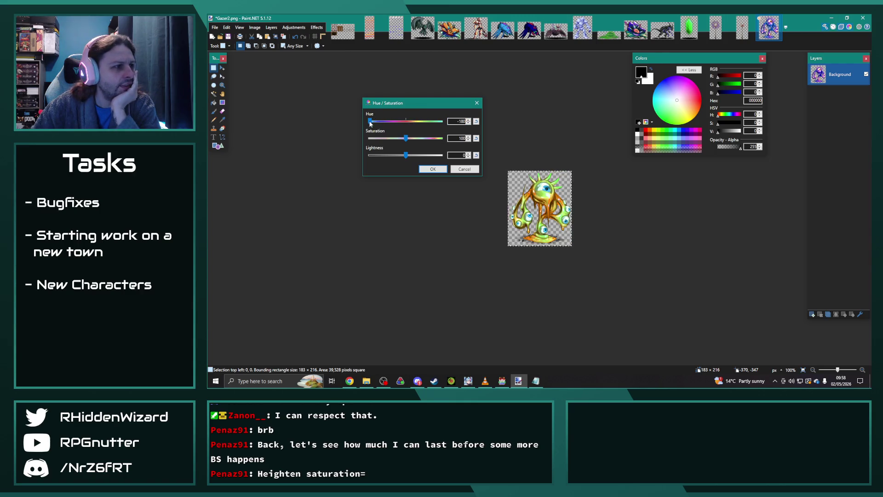
{"action": "left_click_drag", "start_coordinate": [371, 123], "coordinate": [382, 127]}
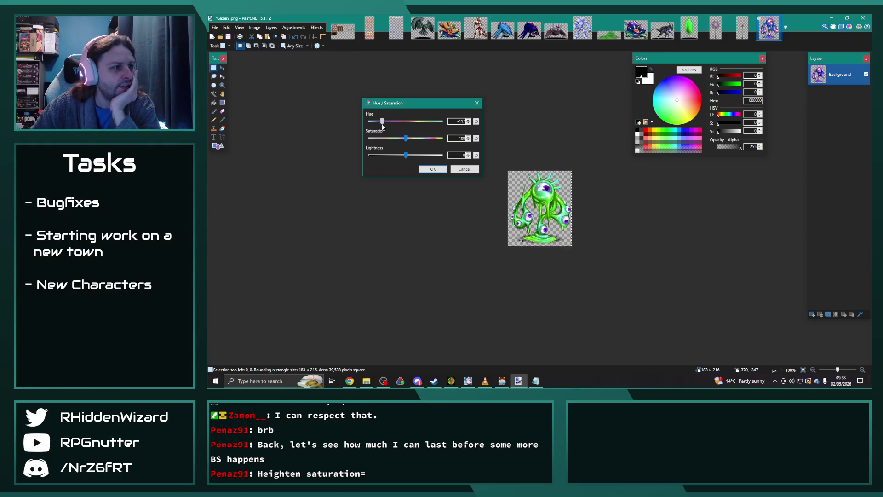
{"action": "left_click", "coordinate": [469, 120]}
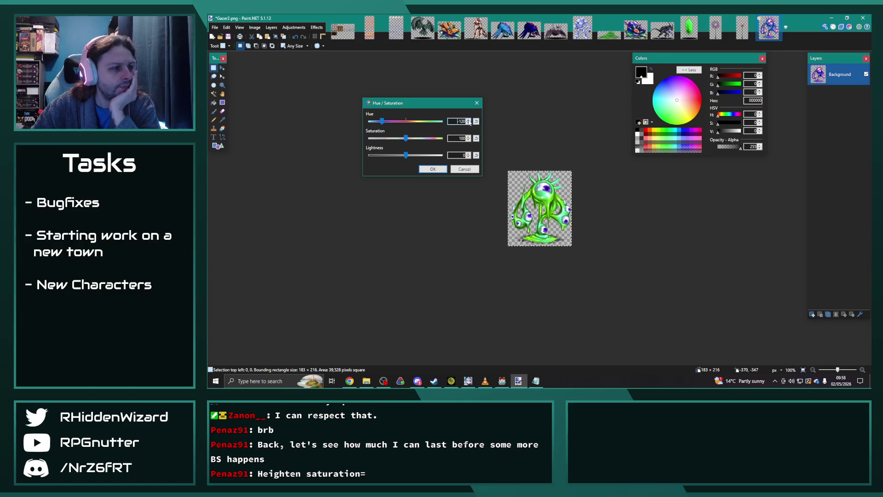
{"action": "left_click", "coordinate": [469, 120]}
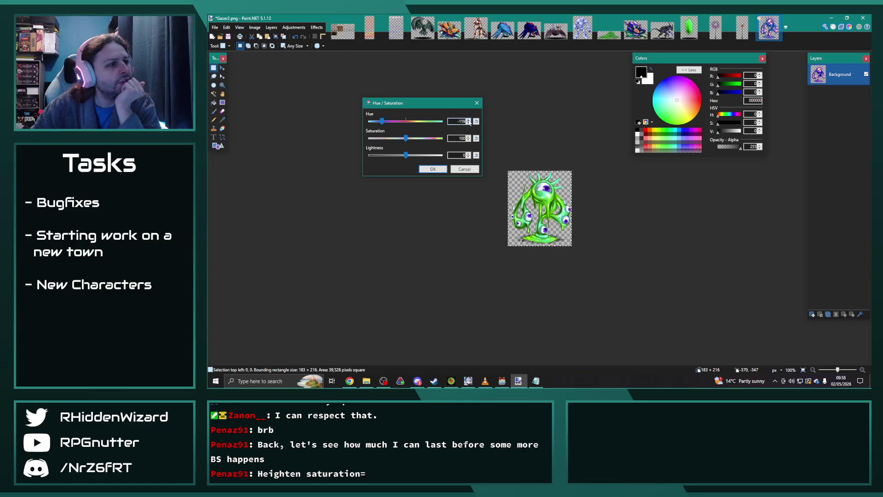
{"action": "left_click", "coordinate": [469, 121]}
{"action": "left_click", "coordinate": [468, 121]}
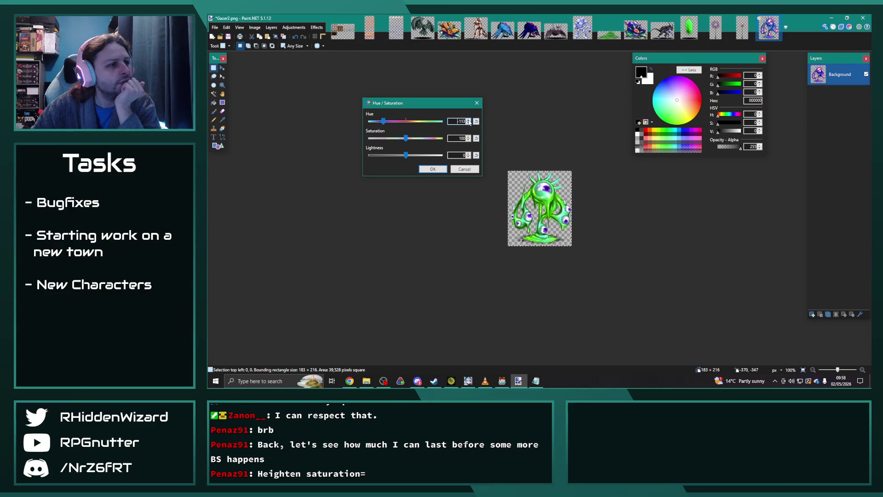
{"action": "left_click", "coordinate": [433, 169]}
- Save the green sprite as Gazer2_edit.png with the default PNG settings
{"action": "left_click", "coordinate": [215, 27]}
{"action": "left_click", "coordinate": [238, 81]}
{"action": "key", "text": "End"}
{"action": "type", "text": "_e"}
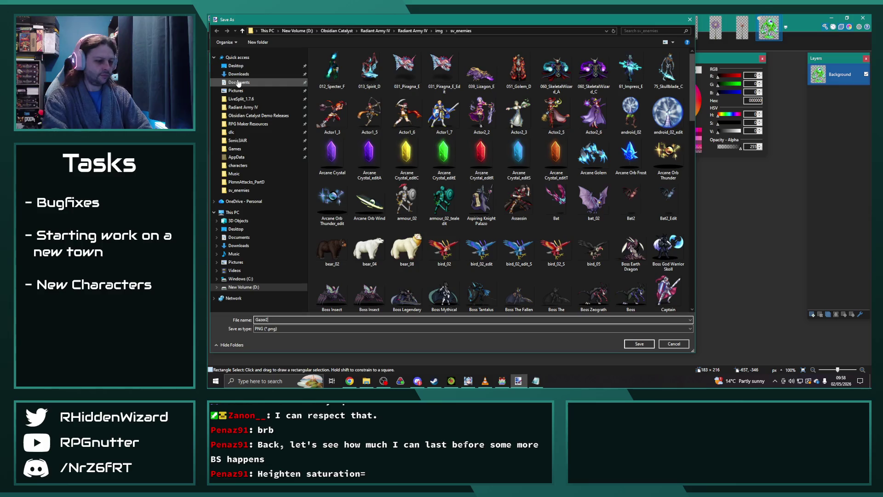
{"action": "key", "text": "Return"}
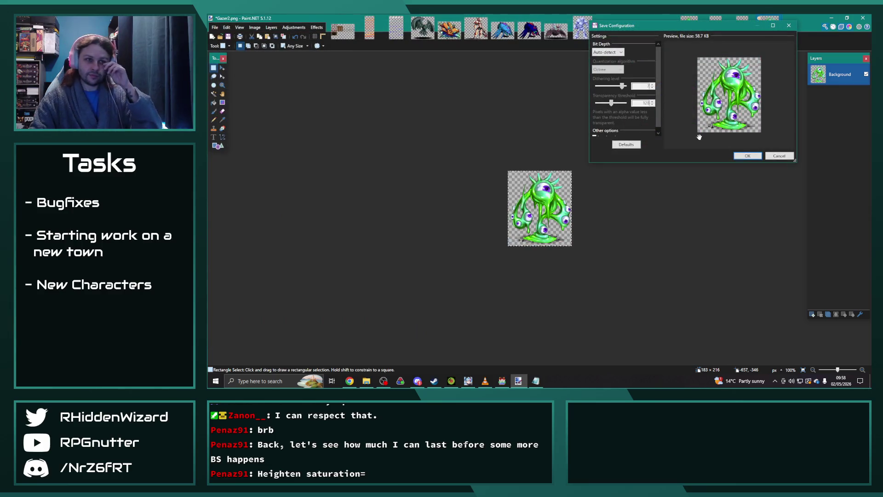
{"action": "left_click", "coordinate": [747, 157]}
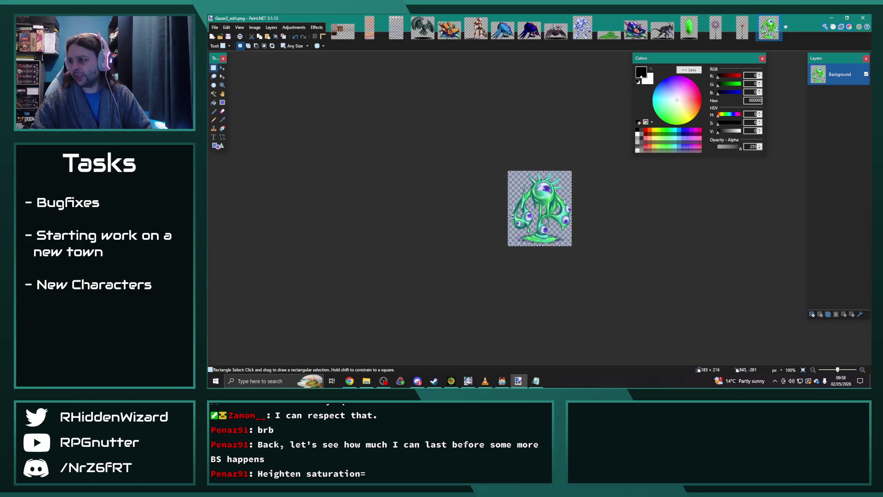
- Open Dark Elves Crystal Mage.png as a new image and select all of it
{"action": "key", "text": "alt+Tab"}
{"action": "left_click_drag", "start_coordinate": [428, 146], "coordinate": [446, 147]}
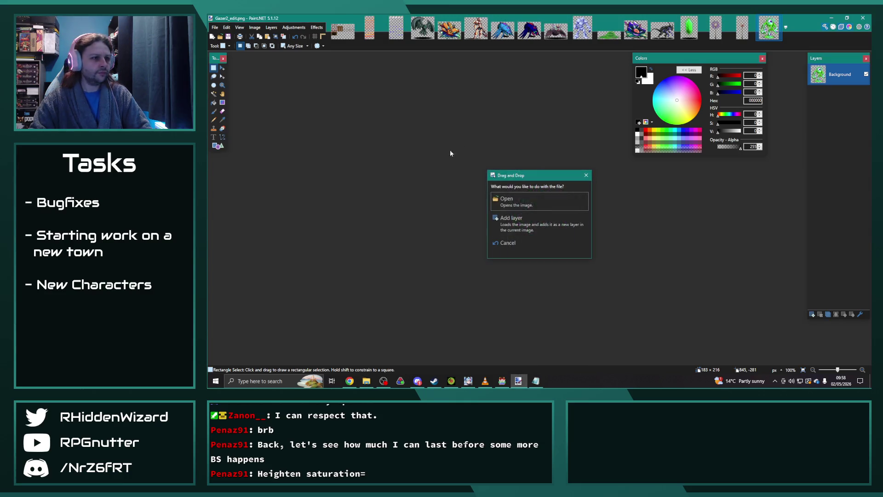
{"action": "left_click", "coordinate": [495, 194]}
{"action": "key", "text": "ctrl+a"}
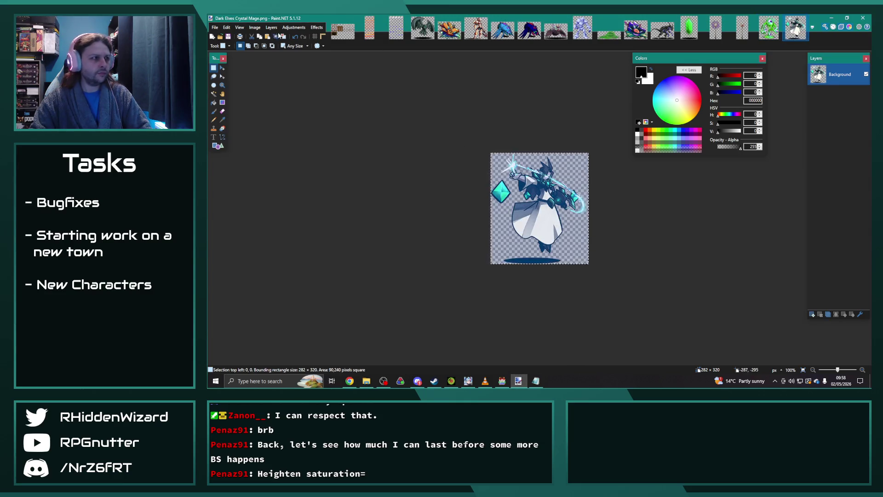
- Shift the Crystal Mage sprite's hue to about -9
{"action": "left_click", "coordinate": [293, 27]}
{"action": "left_click", "coordinate": [302, 87]}
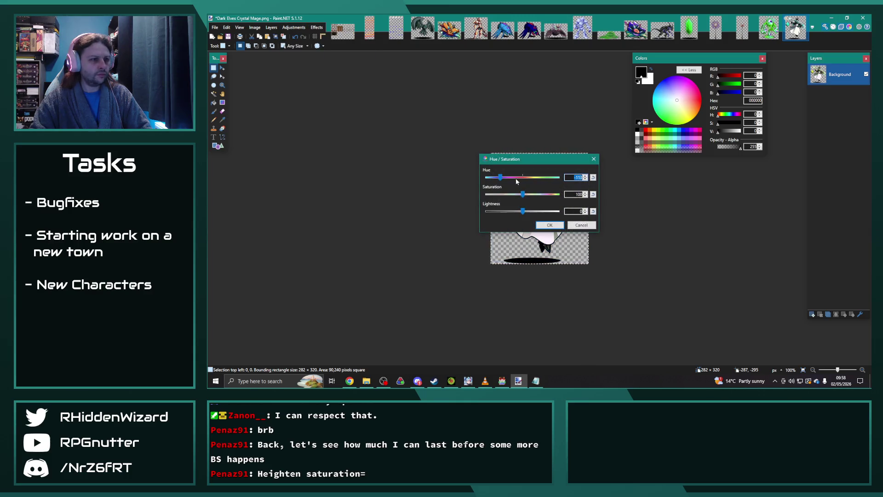
{"action": "left_click_drag", "start_coordinate": [501, 178], "coordinate": [521, 180]}
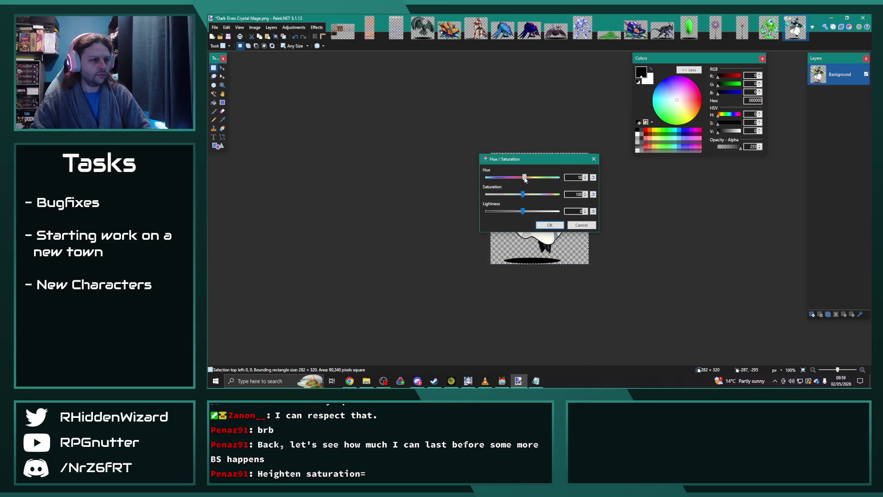
{"action": "left_click", "coordinate": [549, 225]}
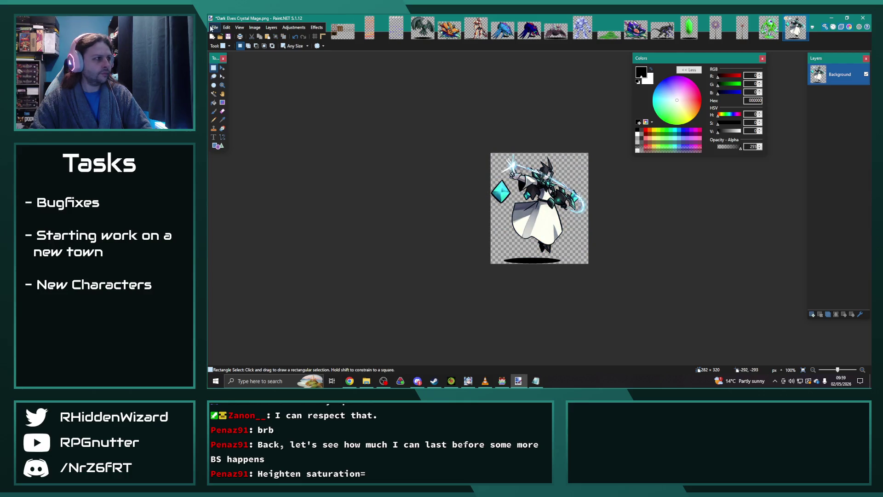
- Save the mage as Dark Elves Crystal Mage_edit.png, then close that image
{"action": "left_click", "coordinate": [215, 27]}
{"action": "left_click", "coordinate": [236, 79]}
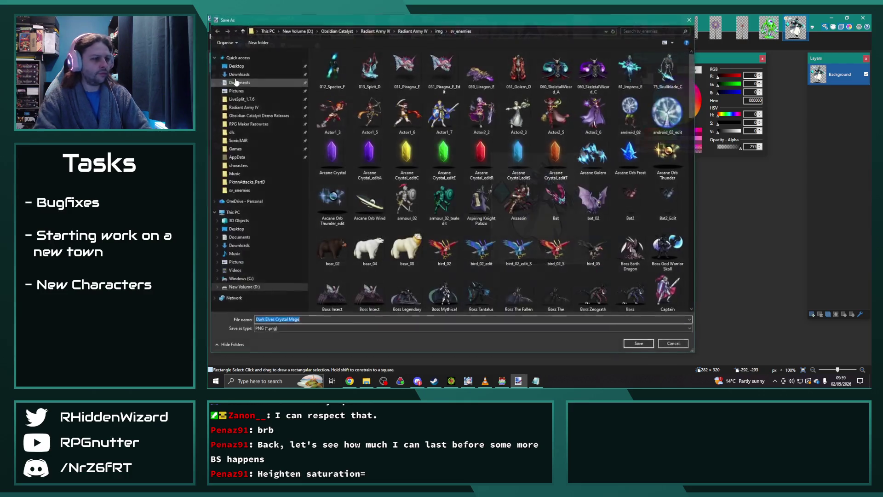
{"action": "key", "text": "End"}
{"action": "type", "text": "_e"}
{"action": "key", "text": "Return"}
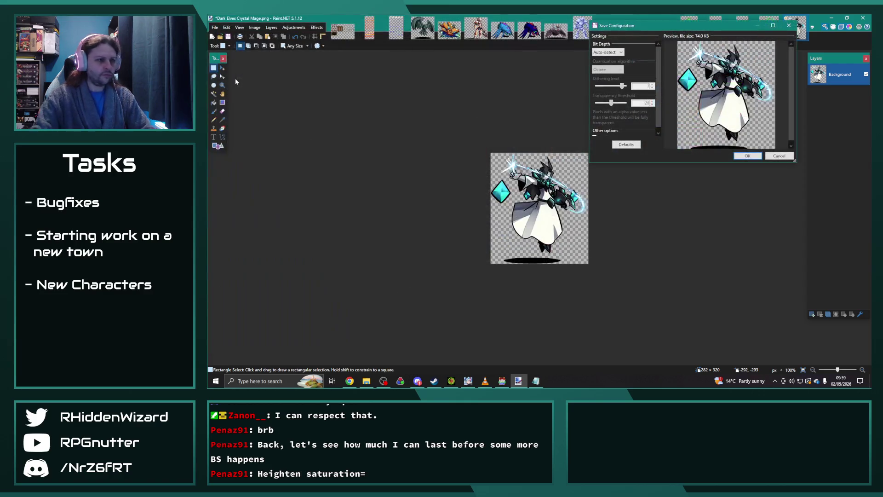
{"action": "left_click", "coordinate": [755, 156]}
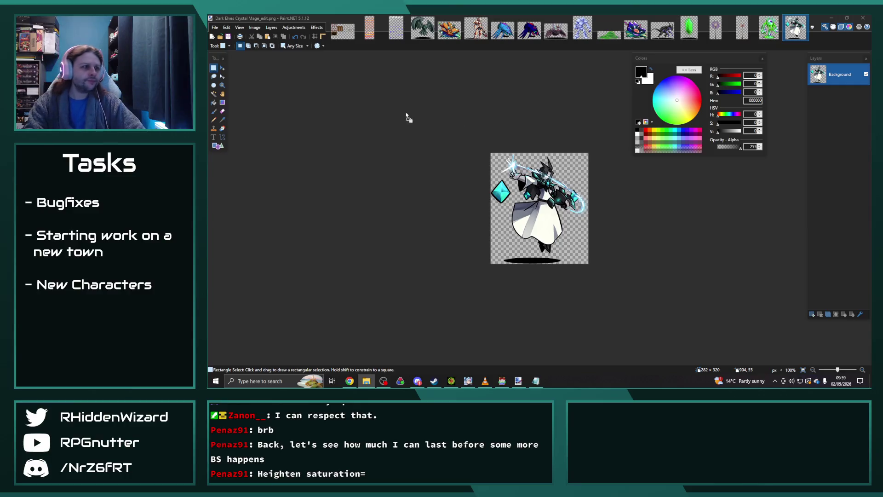
{"action": "key", "text": "ctrl+w"}
{"action": "left_click", "coordinate": [527, 207]}
- Raise the hue of the whole 013_Spirit_D sprite to 14
{"action": "key", "text": "ctrl+a"}
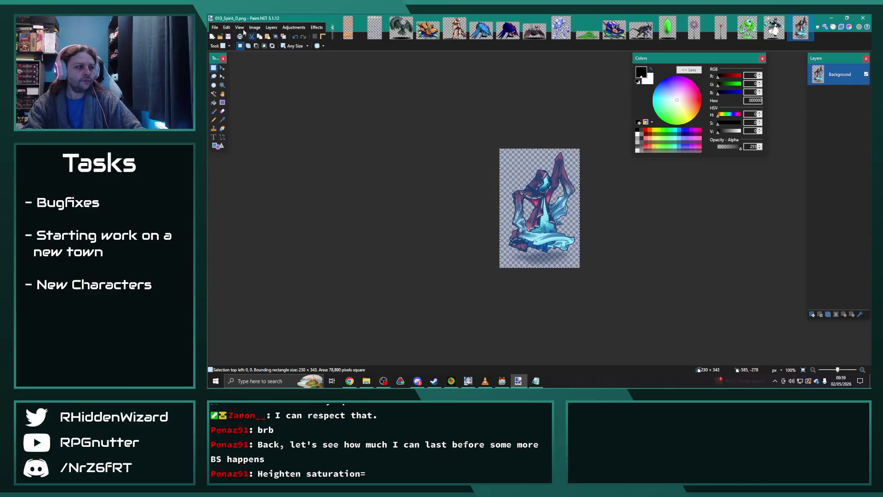
{"action": "left_click", "coordinate": [293, 27]}
{"action": "left_click", "coordinate": [313, 87]}
{"action": "left_click_drag", "start_coordinate": [540, 157], "coordinate": [432, 120]}
{"action": "left_click", "coordinate": [478, 138]}
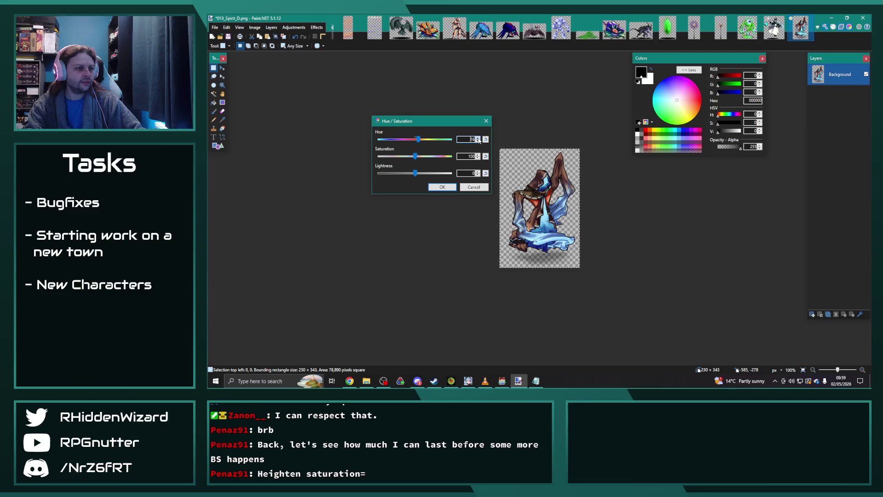
{"action": "left_click", "coordinate": [451, 186]}
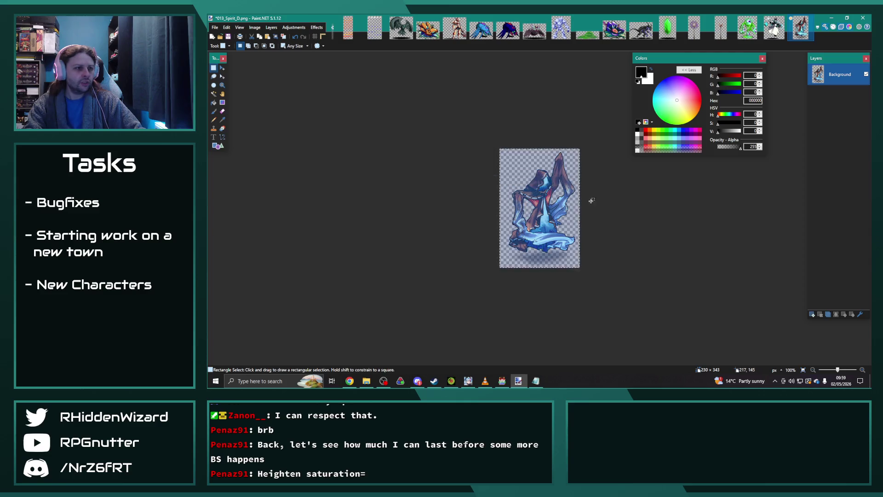
{"action": "left_click", "coordinate": [293, 27]}
{"action": "key", "text": "ctrl+z"}
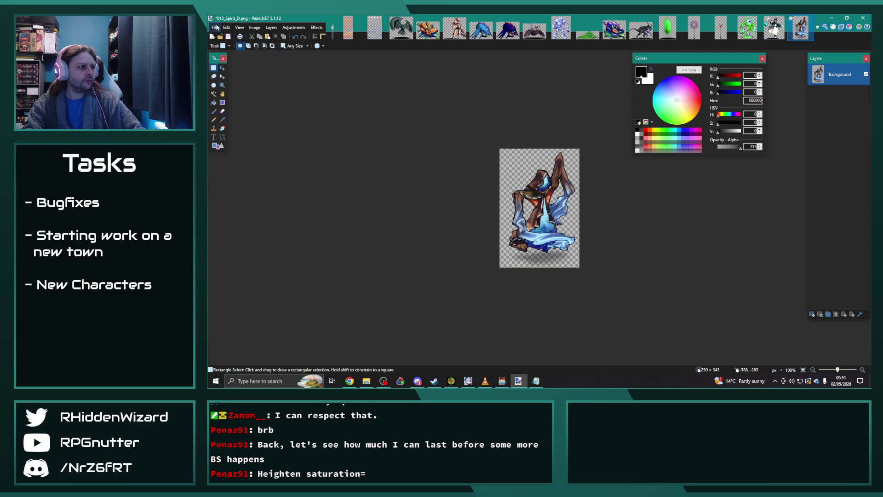
- Save the spirit as 013_Spirit_D_edit.png with the default PNG settings
{"action": "left_click", "coordinate": [214, 27]}
{"action": "left_click", "coordinate": [235, 82]}
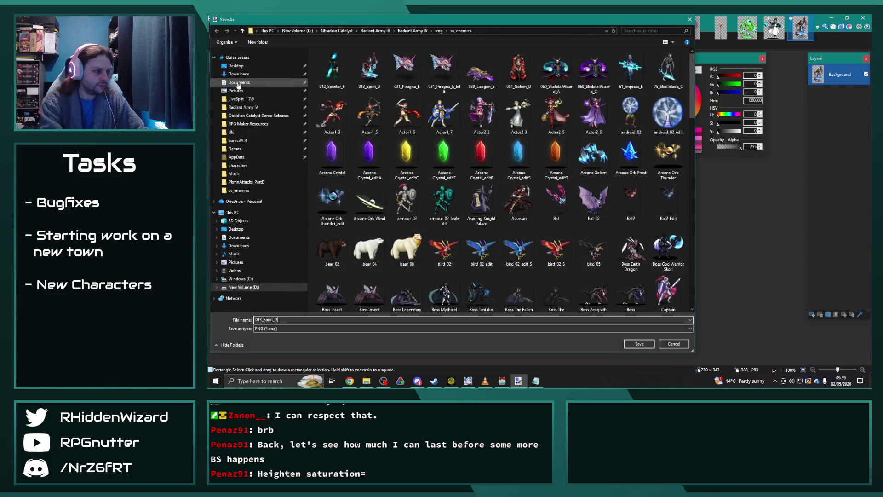
{"action": "type", "text": "t"}
{"action": "key", "text": "Return"}
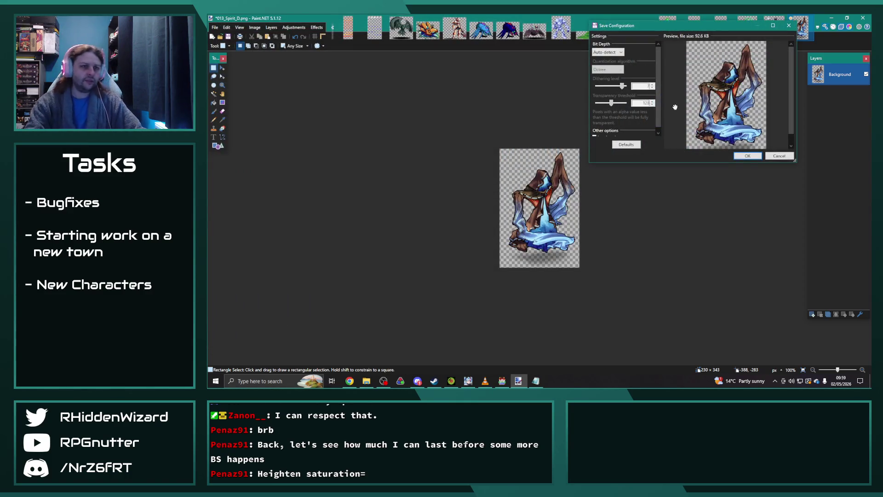
{"action": "left_click", "coordinate": [745, 157]}
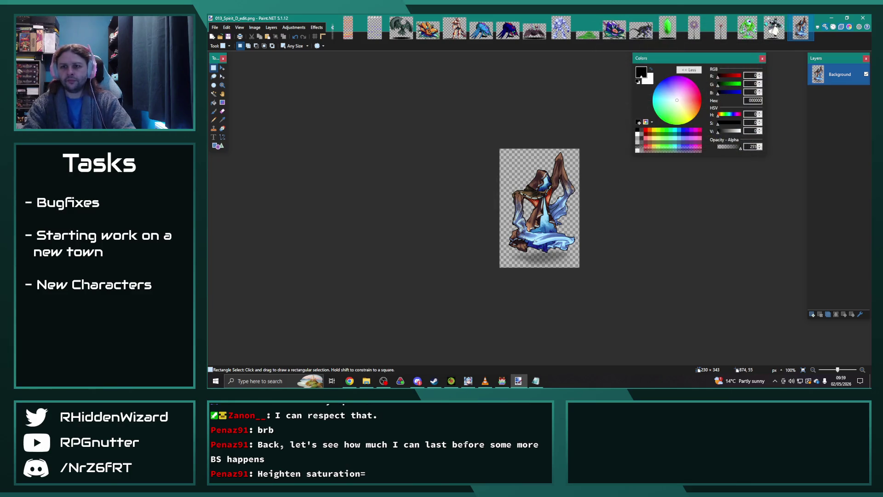
- Open elemental_11.png from the file browser as a new image
{"action": "key", "text": "alt+Tab"}
{"action": "key", "text": "alt+Tab"}
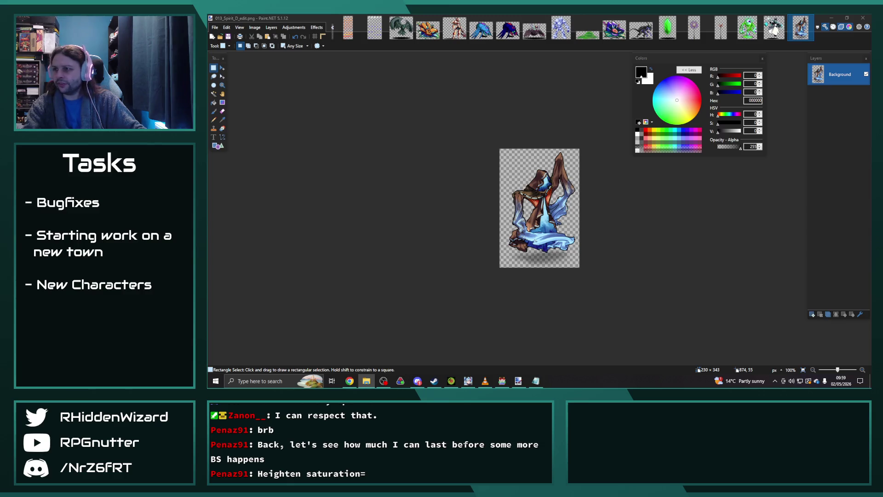
{"action": "left_click_drag", "start_coordinate": [882, 125], "coordinate": [389, 124]}
{"action": "left_click", "coordinate": [545, 202]}
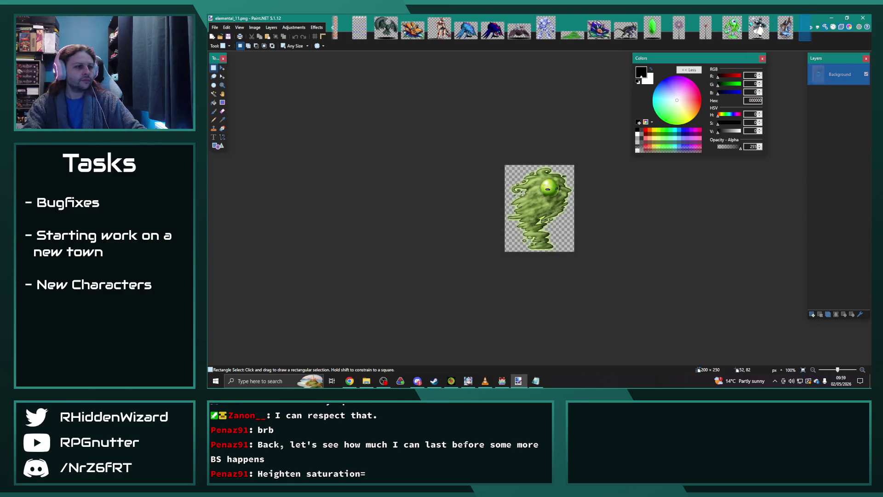
- Set the hue of the whole elemental_11 image to 21
{"action": "key", "text": "ctrl+a"}
{"action": "left_click", "coordinate": [293, 27]}
{"action": "left_click", "coordinate": [309, 91]}
{"action": "mouse_move", "coordinate": [537, 157]}
{"action": "left_mouse_down"}
{"action": "mouse_move", "coordinate": [448, 120]}
{"action": "mouse_move", "coordinate": [437, 142]}
{"action": "left_mouse_up"}
{"action": "left_click", "coordinate": [495, 142]}
{"action": "key", "text": "Return"}
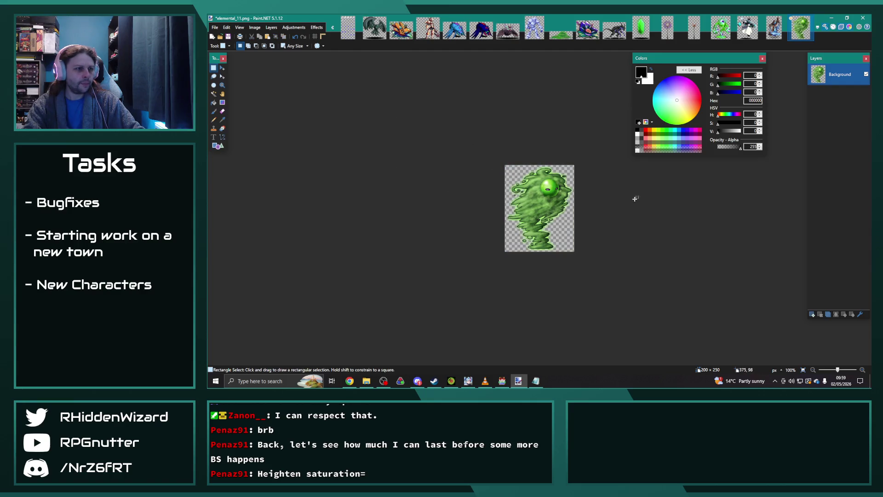
- Save the elemental as elemental_11_edit.png with the default PNG settings
{"action": "left_click", "coordinate": [215, 28]}
{"action": "left_click", "coordinate": [245, 81]}
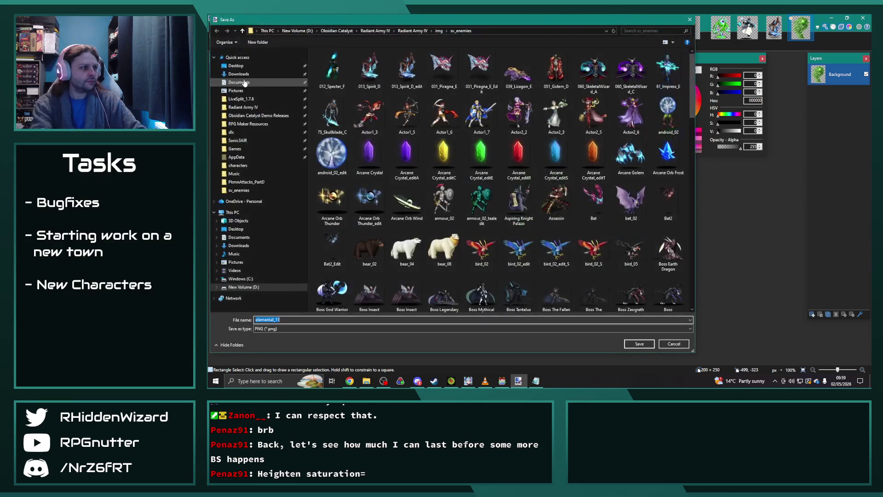
{"action": "key", "text": "End"}
{"action": "type", "text": "_e"}
{"action": "key", "text": "Return"}
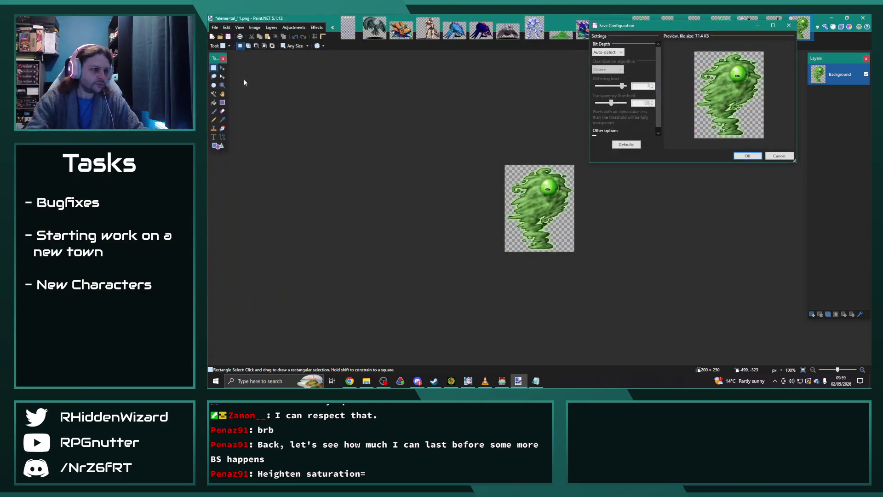
{"action": "left_click", "coordinate": [742, 156]}
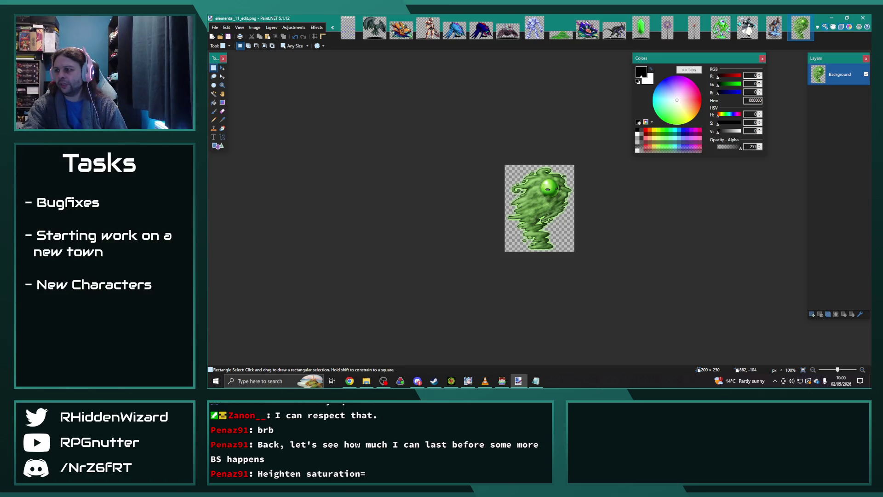
- Open Forest Uzu.png from the file browser as a new image
{"action": "key", "text": "alt+Tab"}
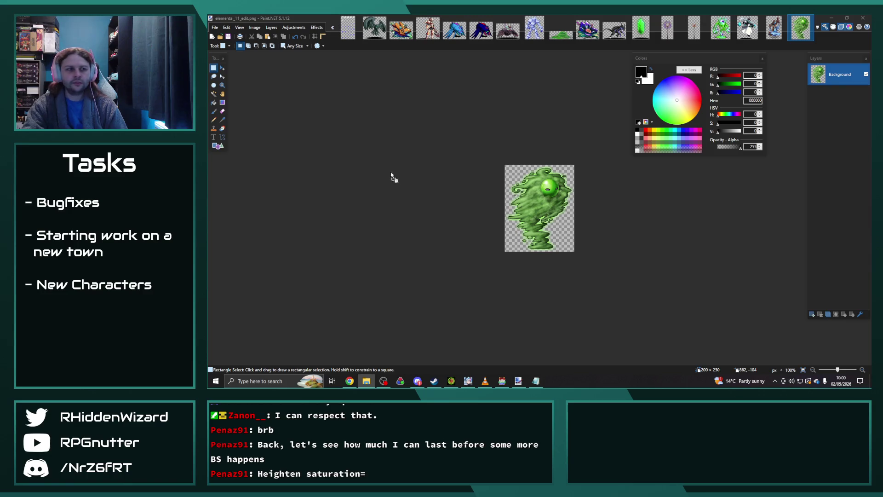
{"action": "left_click_drag", "start_coordinate": [399, 177], "coordinate": [471, 180]}
{"action": "left_click", "coordinate": [543, 198]}
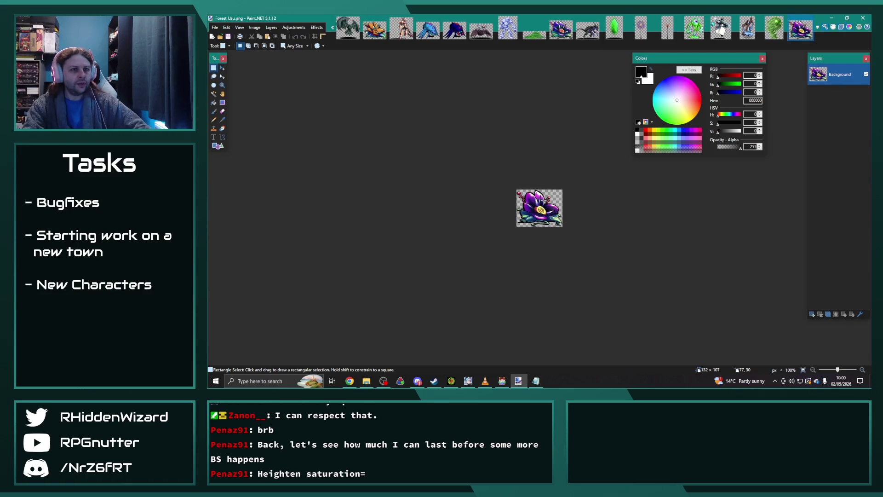
- Apply a hue shift to the whole Forest Uzu sprite, nudged up by one
{"action": "key", "text": "ctrl+a"}
{"action": "left_click", "coordinate": [294, 27]}
{"action": "left_click", "coordinate": [304, 88]}
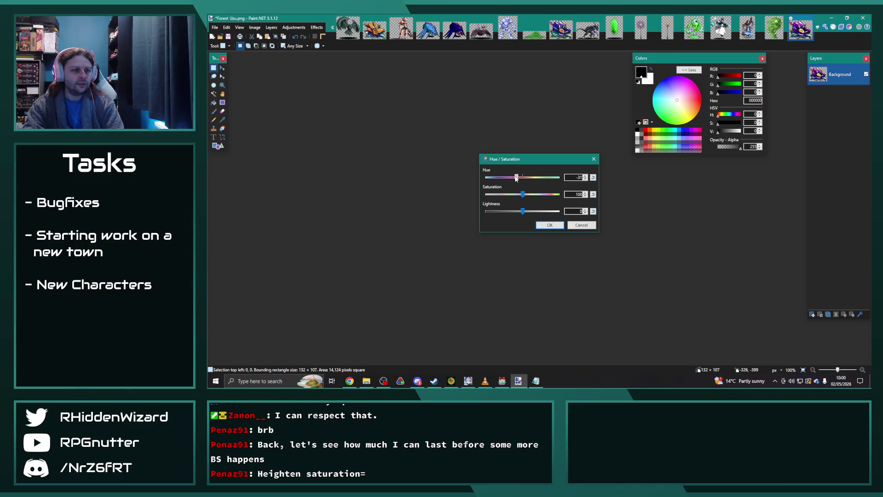
{"action": "left_click", "coordinate": [585, 176]}
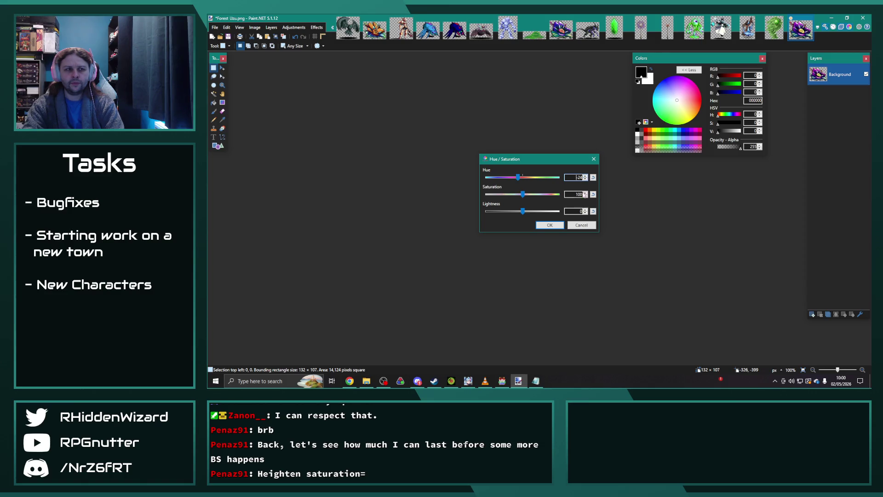
{"action": "left_click", "coordinate": [550, 225]}
- Save the recoloured sprite as Forest Uzu_edit3.png in sv_enemies
{"action": "left_click", "coordinate": [214, 28]}
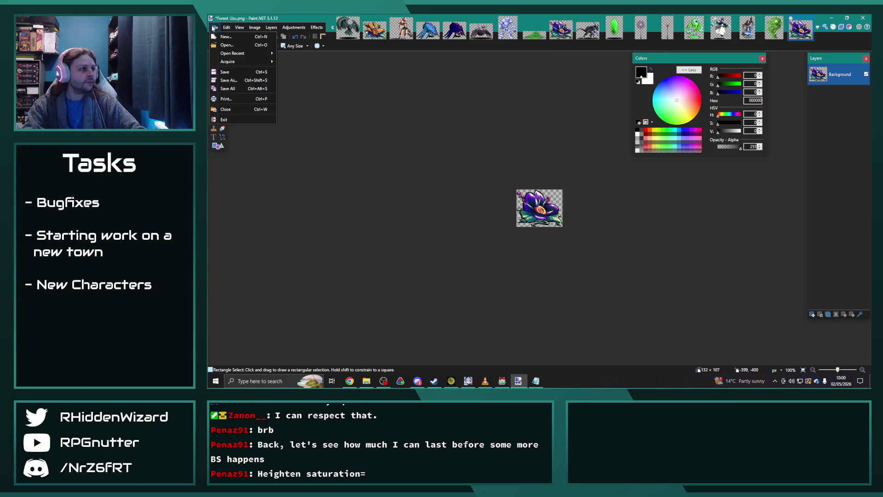
{"action": "left_click", "coordinate": [243, 81]}
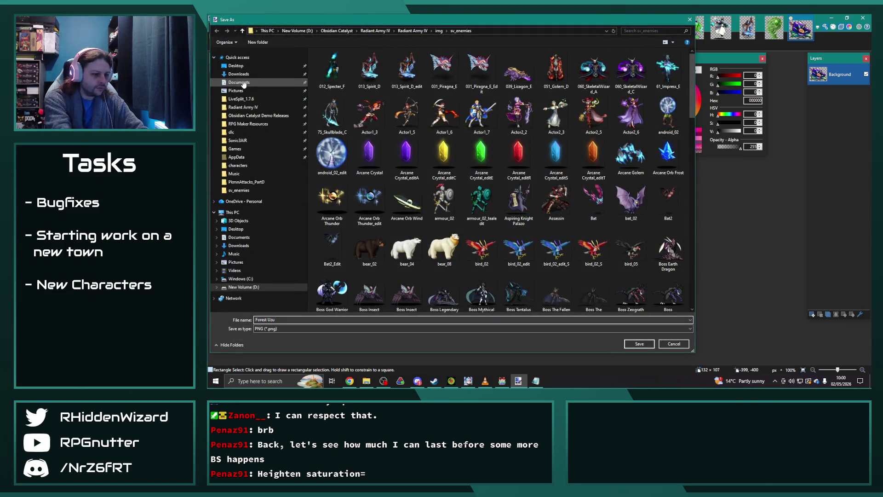
{"action": "type", "text": "_edit3"}
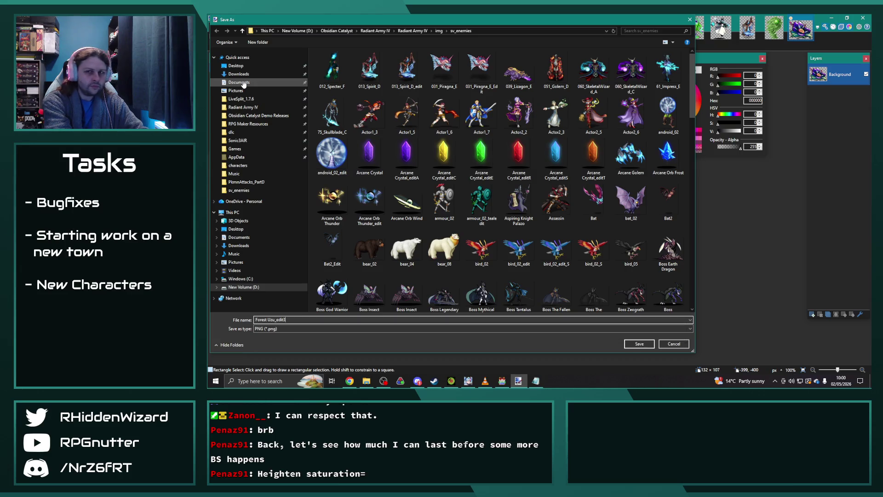
{"action": "key", "text": "Return"}
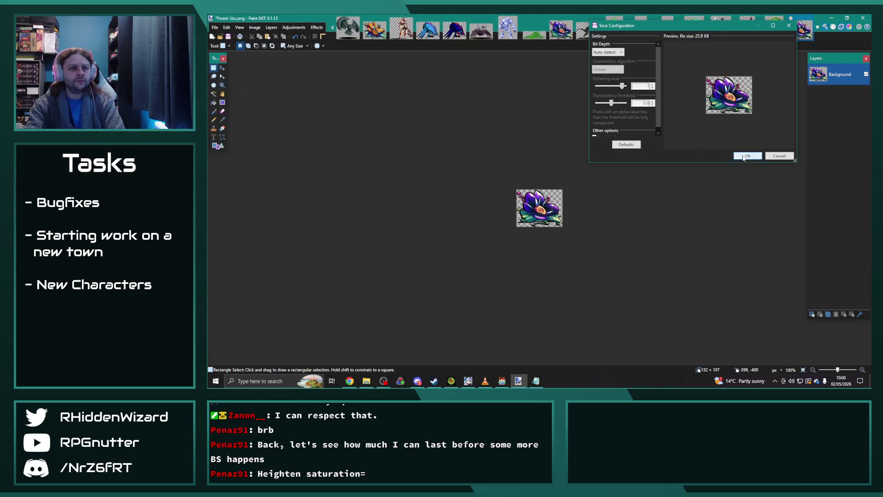
{"action": "left_click", "coordinate": [744, 157]}
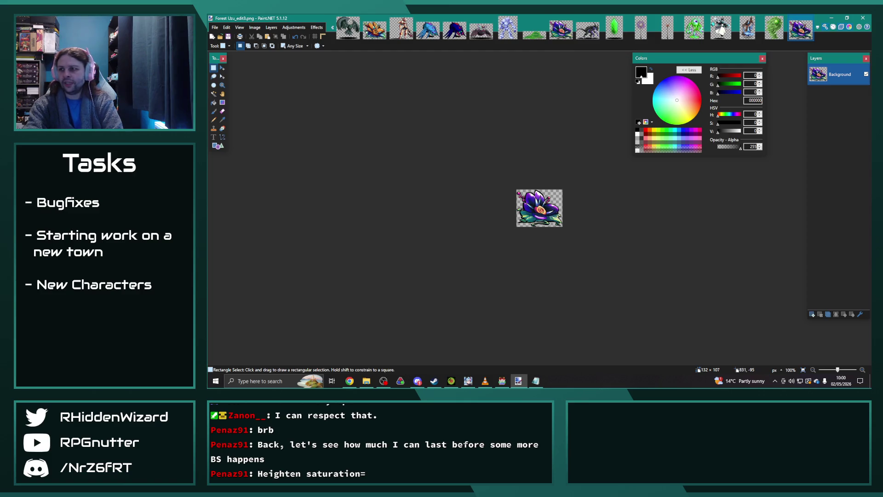
- Open Wind Avian.png and apply the green Hue/Saturation tint to it
{"action": "key", "text": "alt+Tab"}
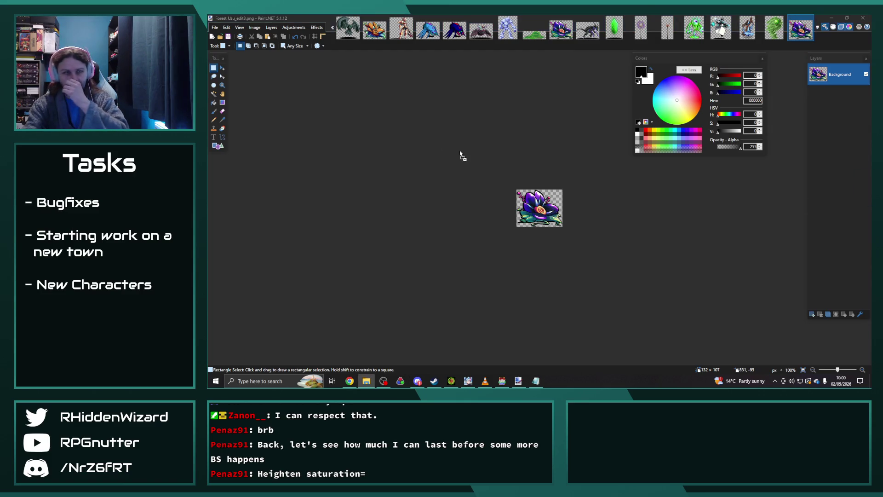
{"action": "left_click_drag", "start_coordinate": [483, 159], "coordinate": [484, 158]}
{"action": "left_click", "coordinate": [502, 197]}
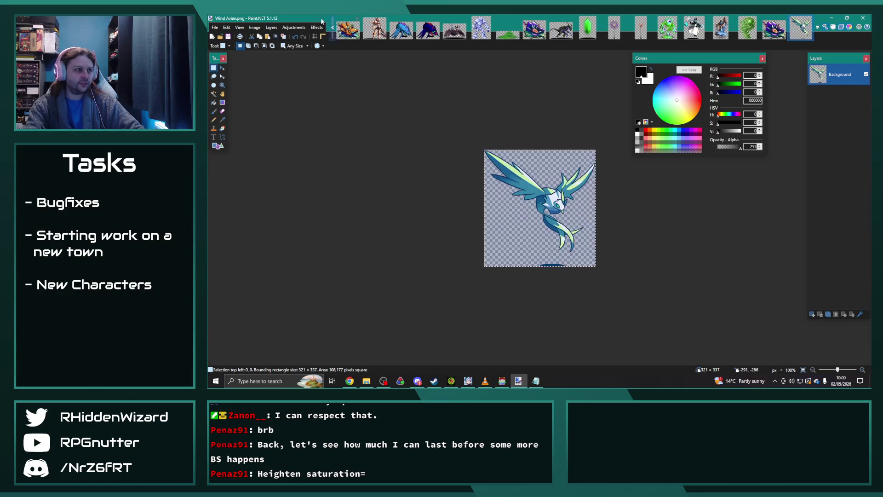
{"action": "left_click", "coordinate": [293, 27]}
{"action": "left_click", "coordinate": [304, 88]}
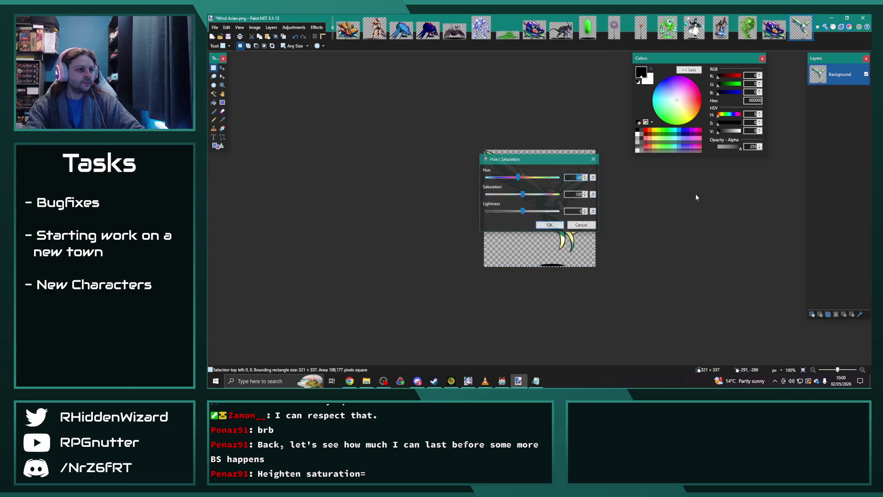
{"action": "left_click", "coordinate": [550, 225]}
- Save it as Wind Avian_edit.png, then close Paint.NET
{"action": "left_click", "coordinate": [215, 27]}
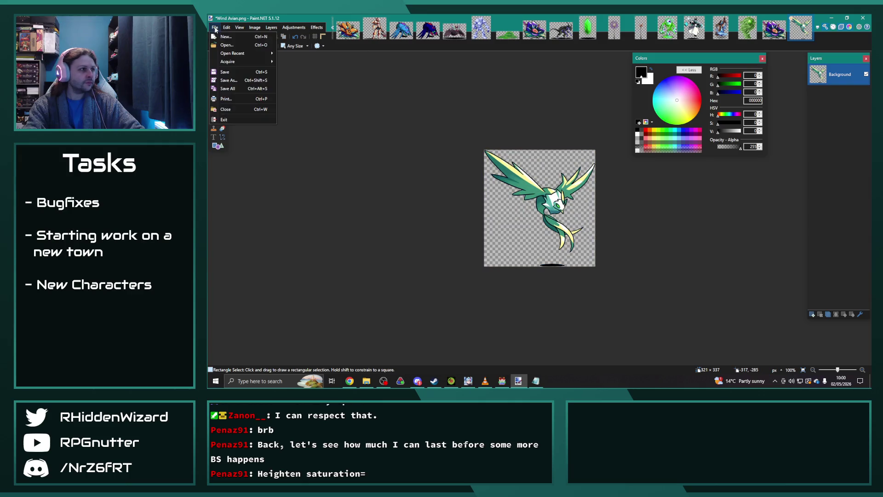
{"action": "left_click", "coordinate": [229, 80]}
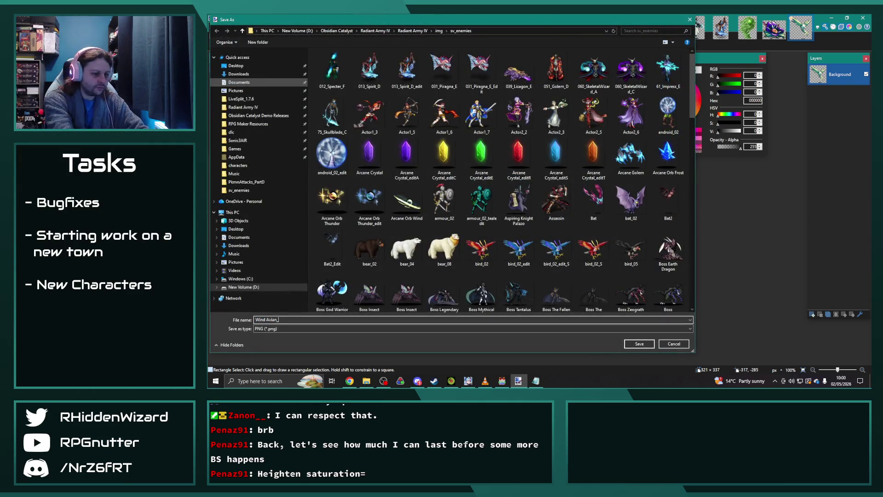
{"action": "key", "text": "Return"}
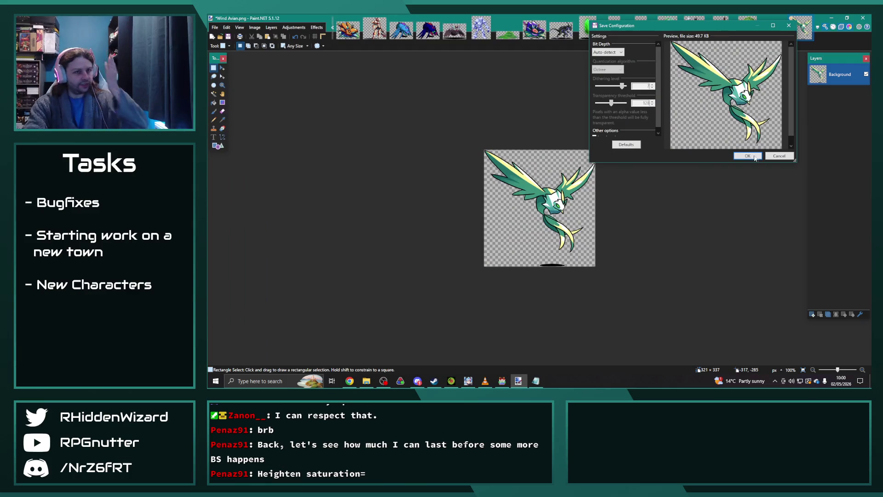
{"action": "left_click", "coordinate": [750, 157]}
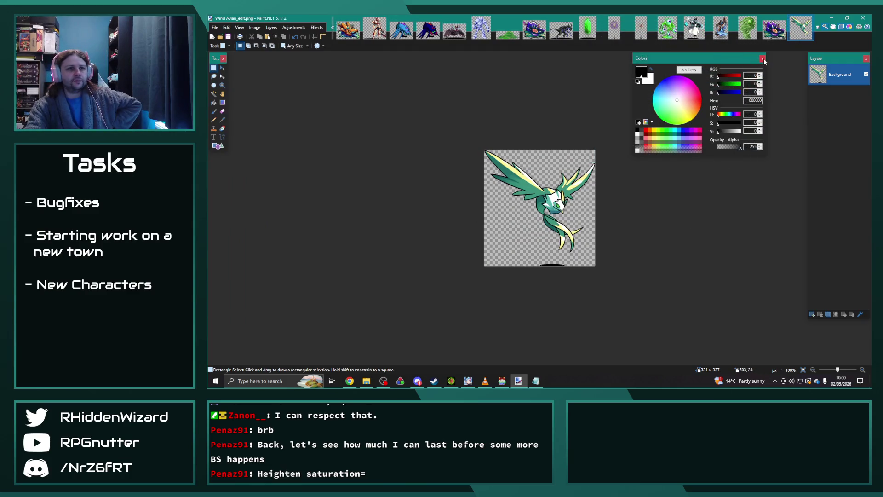
{"action": "left_click", "coordinate": [762, 59]}
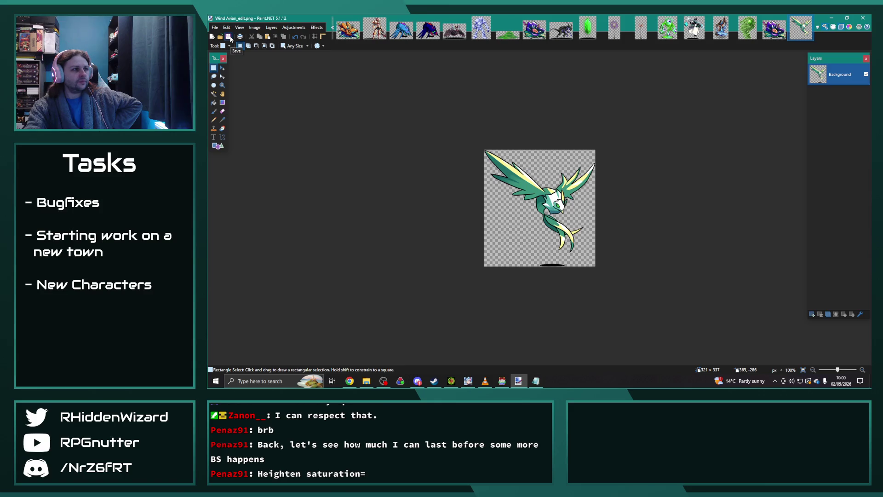
{"action": "left_click", "coordinate": [863, 18]}
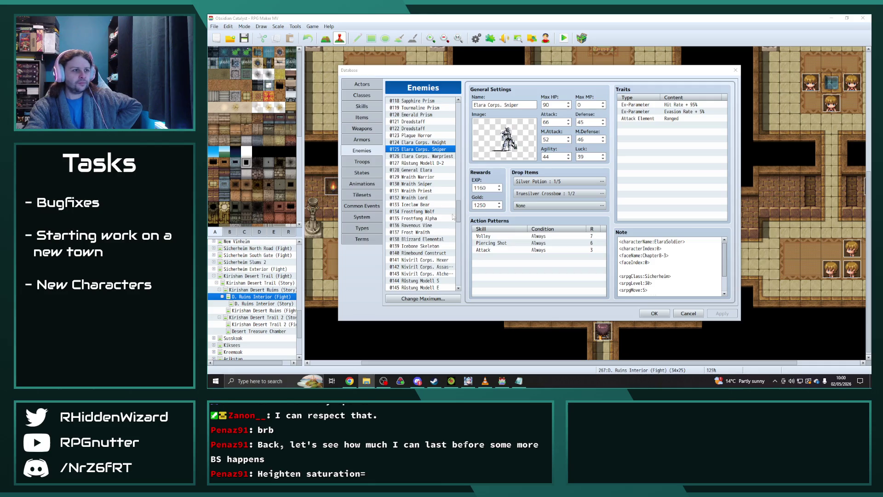
- Give Stoneclaw Eagle the edited eagle sprite with hue reset to 0
{"action": "left_click", "coordinate": [421, 104]}
{"action": "key", "text": "Home"}
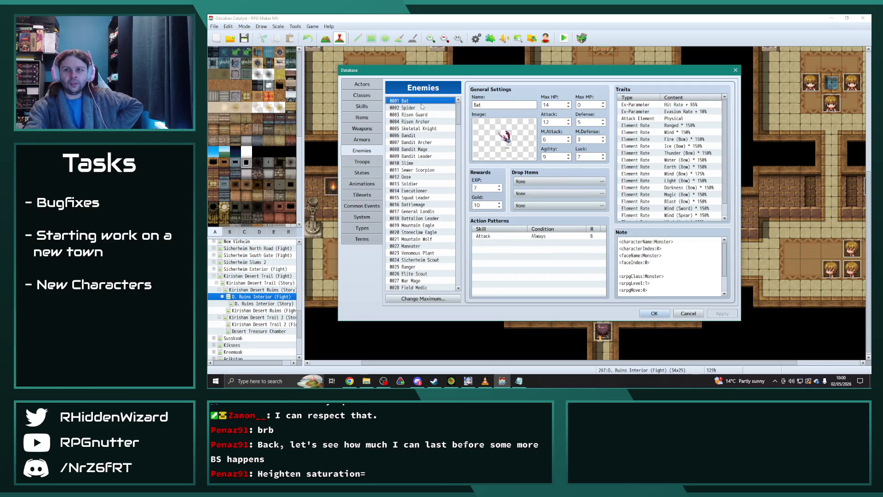
{"action": "left_click", "coordinate": [428, 233]}
{"action": "double_click", "coordinate": [505, 138]}
{"action": "left_click", "coordinate": [457, 201]}
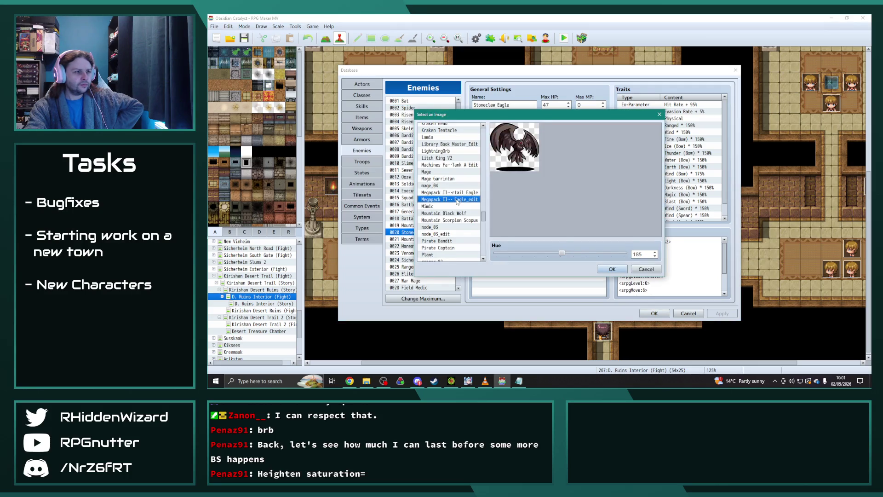
{"action": "left_click", "coordinate": [445, 192]}
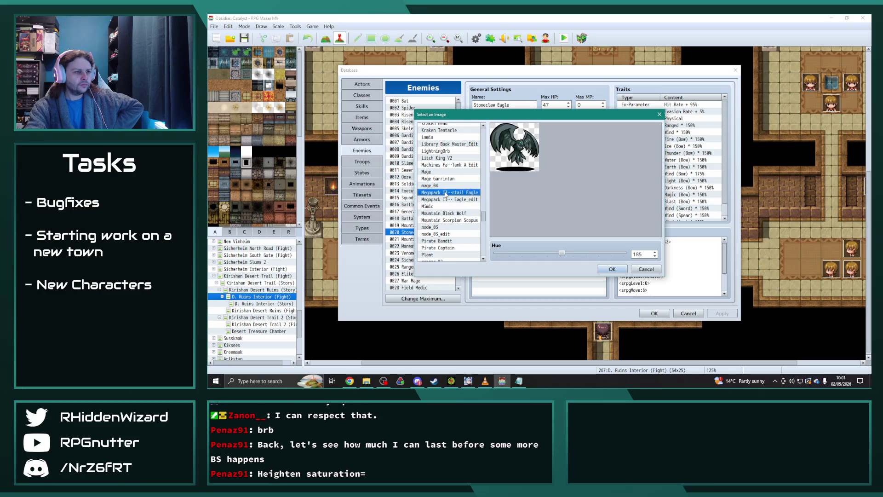
{"action": "left_click", "coordinate": [464, 200]}
{"action": "left_click_drag", "start_coordinate": [562, 253], "coordinate": [429, 252]}
{"action": "left_click", "coordinate": [612, 269]}
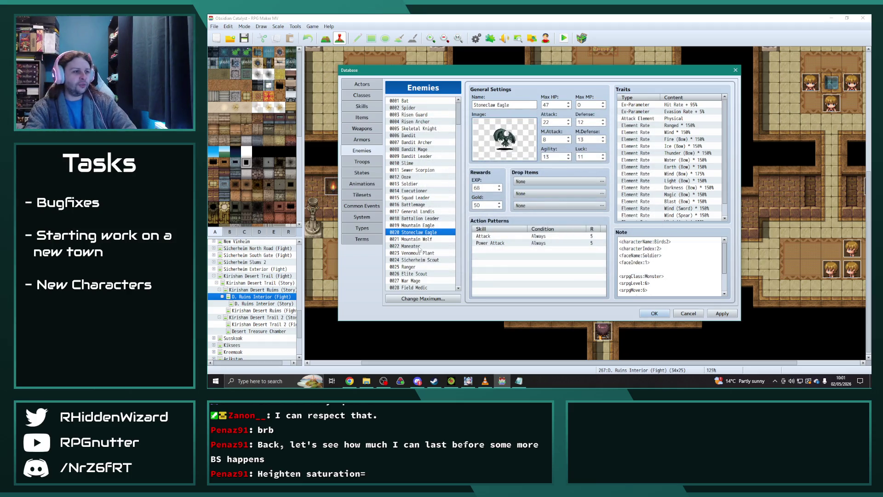
- Give Venomous Plant the Forest Spora_edit image with hue 0
{"action": "left_click", "coordinate": [416, 253]}
{"action": "double_click", "coordinate": [509, 134]}
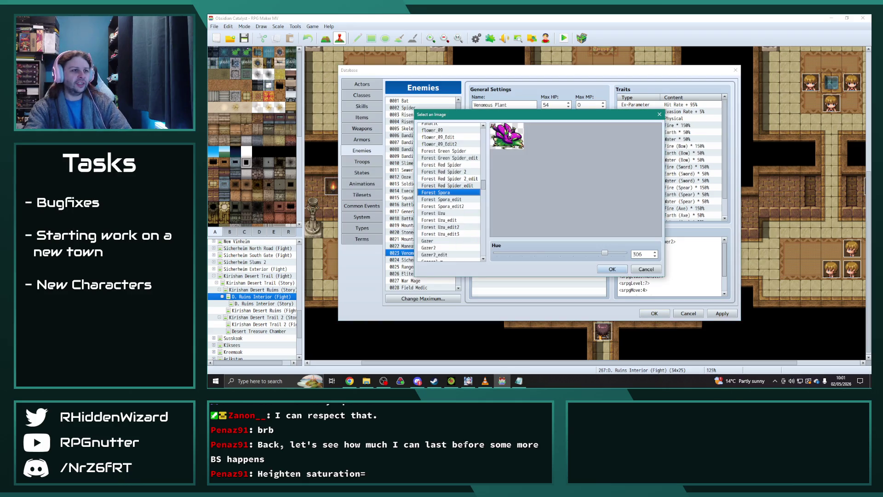
{"action": "left_click", "coordinate": [455, 201]}
{"action": "left_click", "coordinate": [457, 206]}
{"action": "left_click_drag", "start_coordinate": [604, 253], "coordinate": [401, 253]}
{"action": "left_click", "coordinate": [448, 200]}
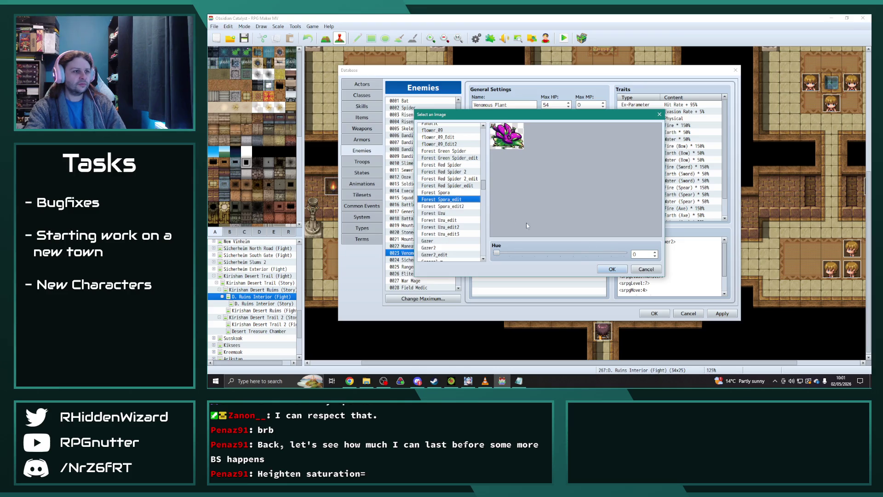
{"action": "left_click", "coordinate": [612, 271]}
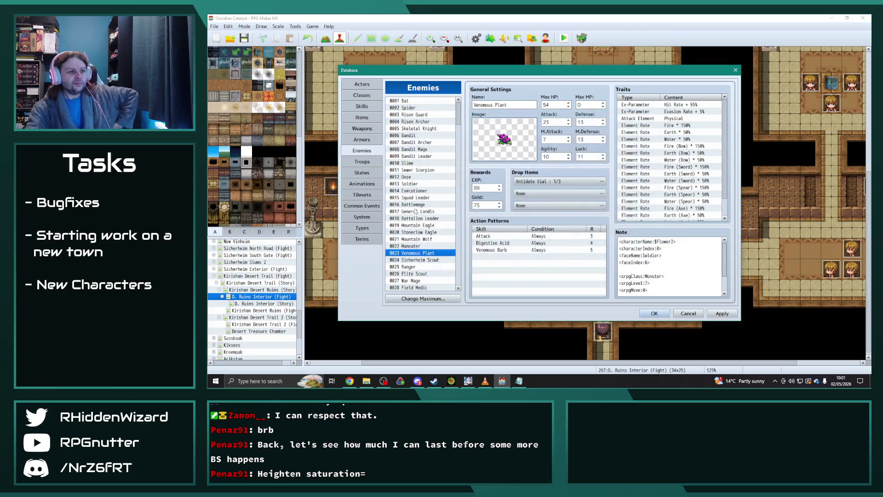
- Give Ranger the Elf_Knight_Crossbow_edit image with hue 0
{"action": "left_click", "coordinate": [407, 267]}
{"action": "double_click", "coordinate": [504, 139]}
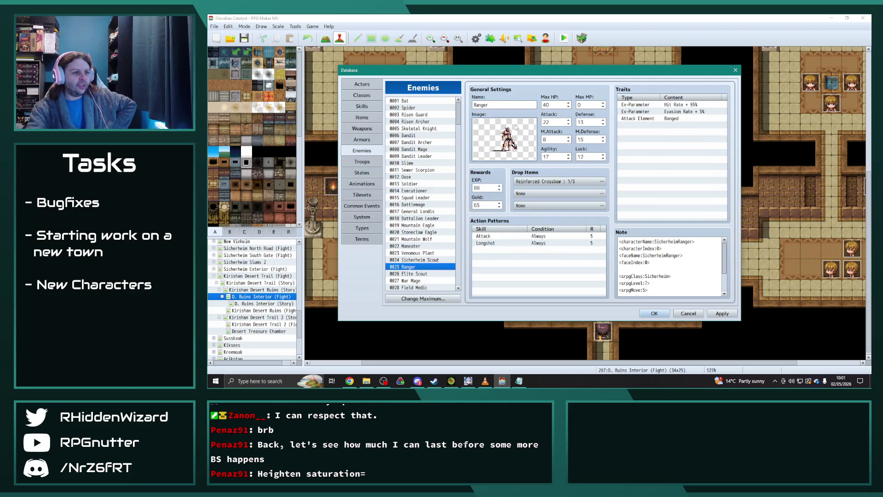
{"action": "left_click", "coordinate": [458, 193]}
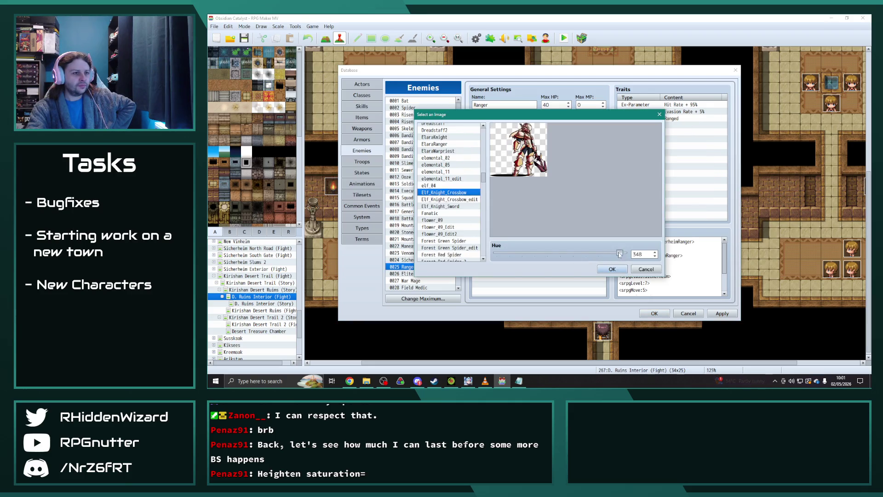
{"action": "left_click", "coordinate": [458, 199]}
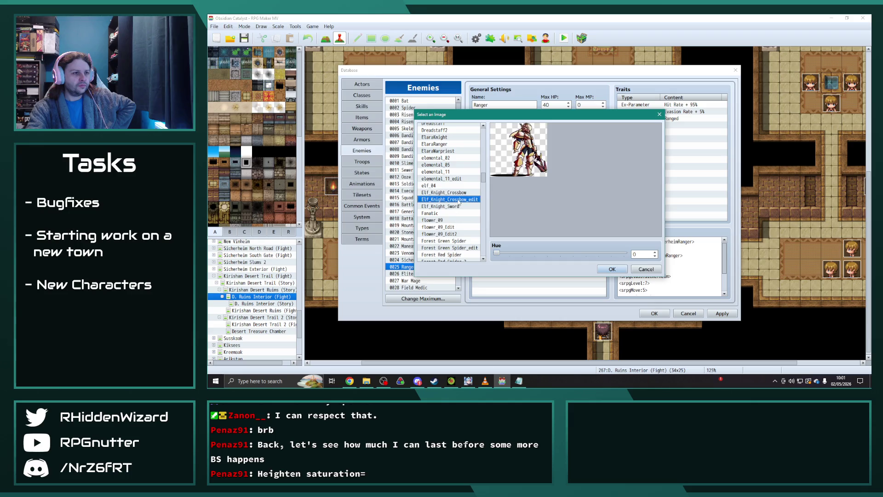
{"action": "left_click", "coordinate": [611, 269]}
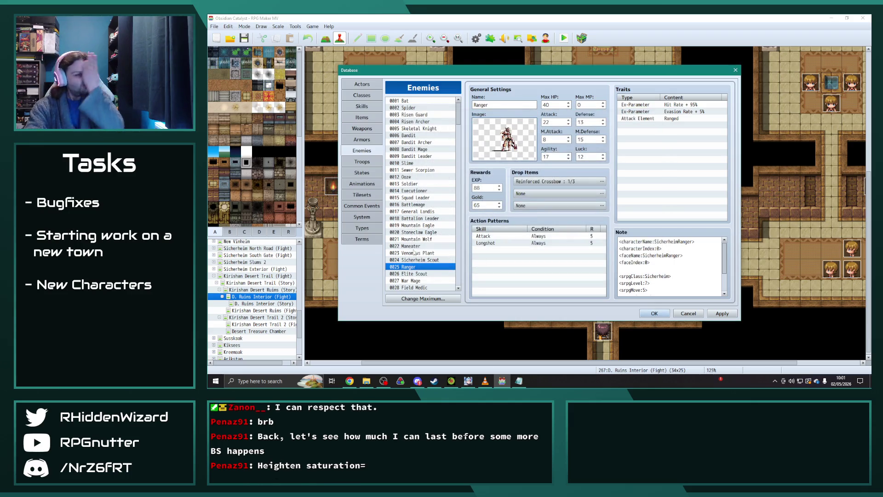
{"action": "scroll", "coordinate": [414, 250], "scroll_direction": "down", "scroll_amount": 4}
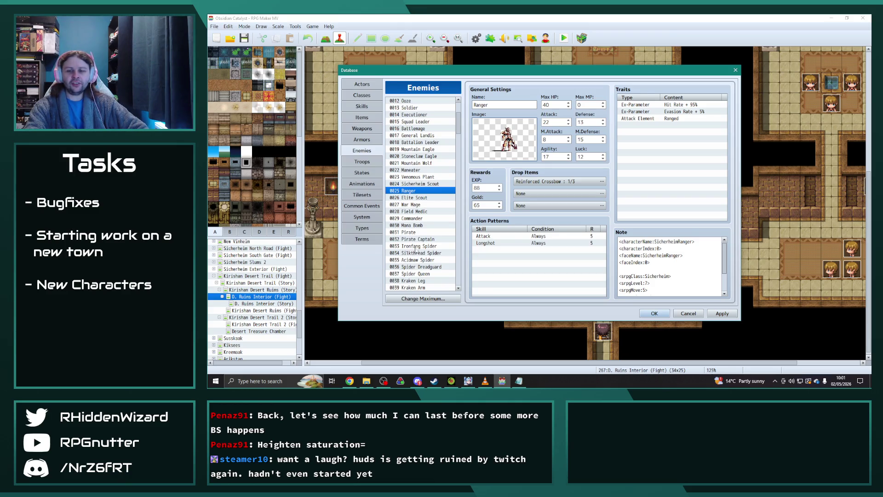
{"action": "key", "text": "alt+Tab"}
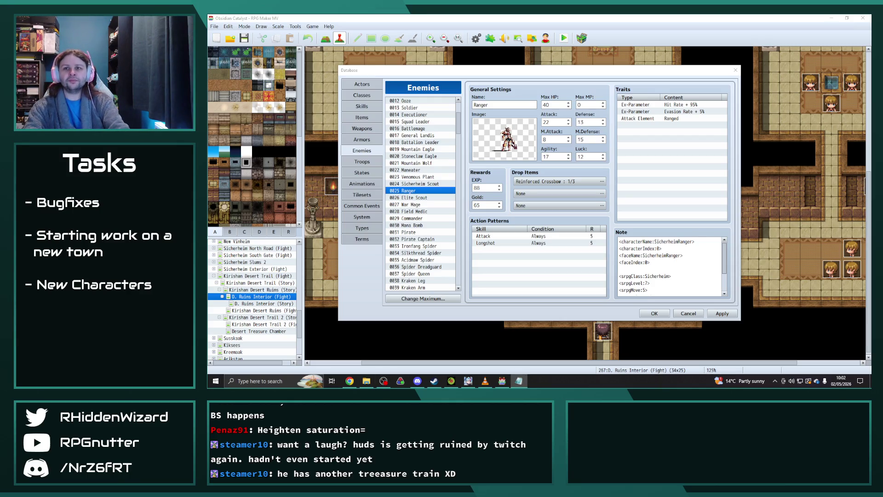
{"action": "left_click", "coordinate": [422, 246]}
- Give Ironfang Spider and Acidmaw Spider the Forest Red Spider 2_edit image at hue 0
{"action": "double_click", "coordinate": [504, 138]}
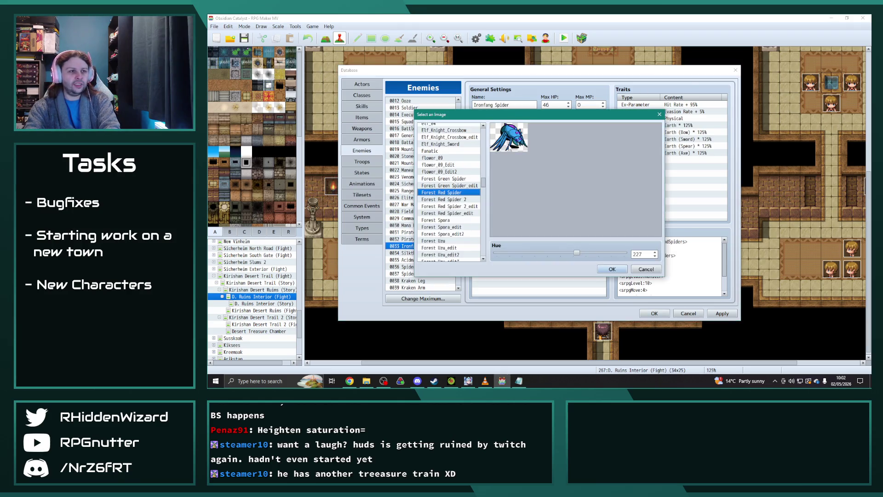
{"action": "left_click_drag", "start_coordinate": [577, 253], "coordinate": [473, 253]}
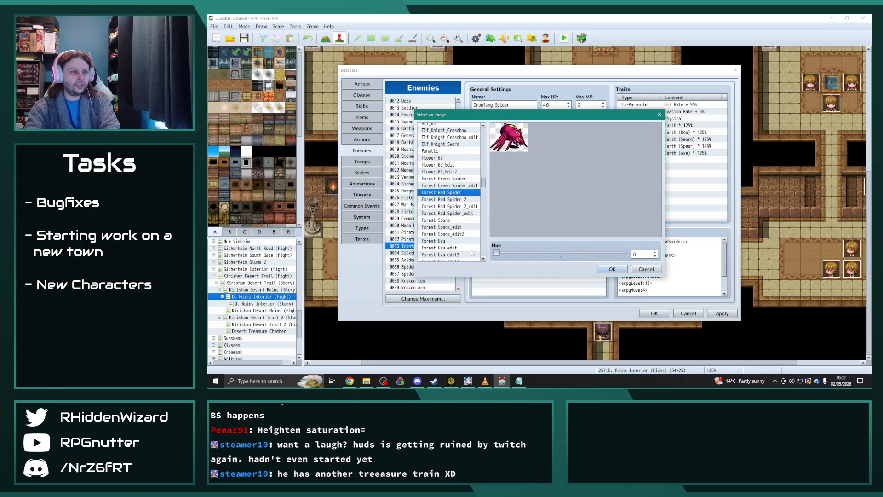
{"action": "left_click", "coordinate": [455, 206]}
{"action": "key", "text": "Return"}
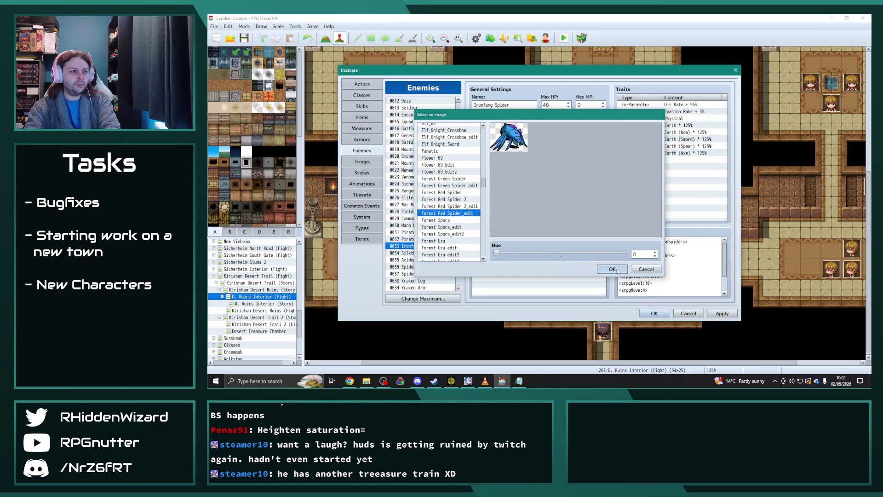
{"action": "left_click", "coordinate": [438, 260]}
{"action": "double_click", "coordinate": [504, 138]}
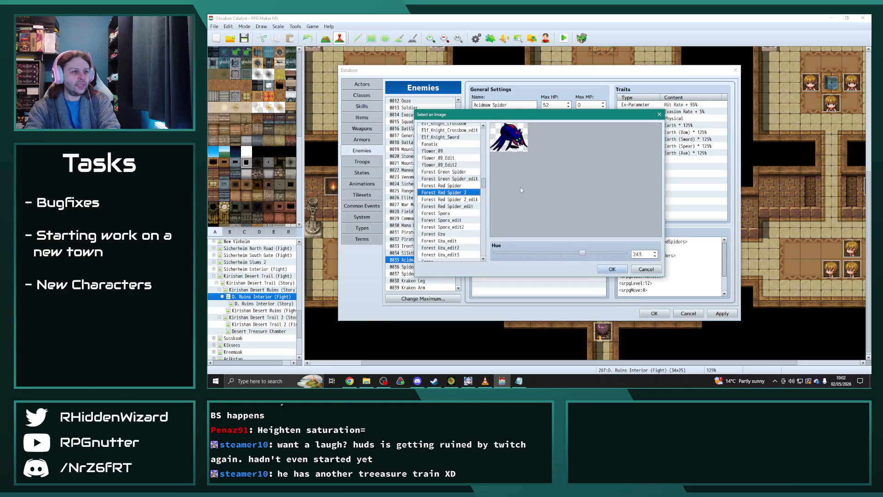
{"action": "left_click_drag", "start_coordinate": [575, 252], "coordinate": [495, 253]}
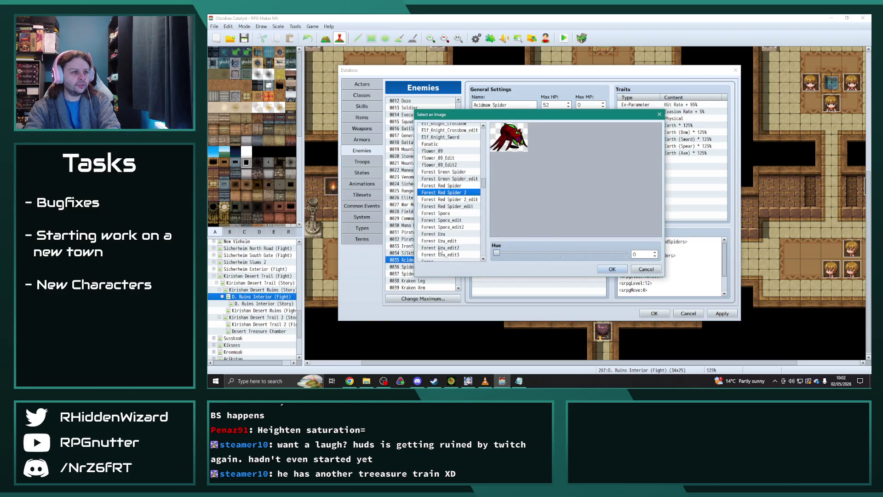
{"action": "left_click", "coordinate": [453, 200]}
{"action": "left_click", "coordinate": [613, 269]}
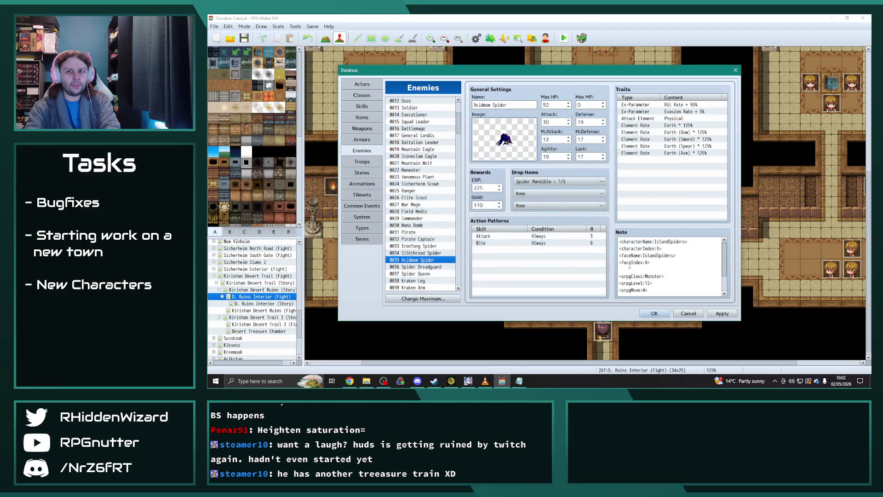
- Give Spider Queen the Boss Insect Queen_edit image with hue 0
{"action": "left_click", "coordinate": [426, 274]}
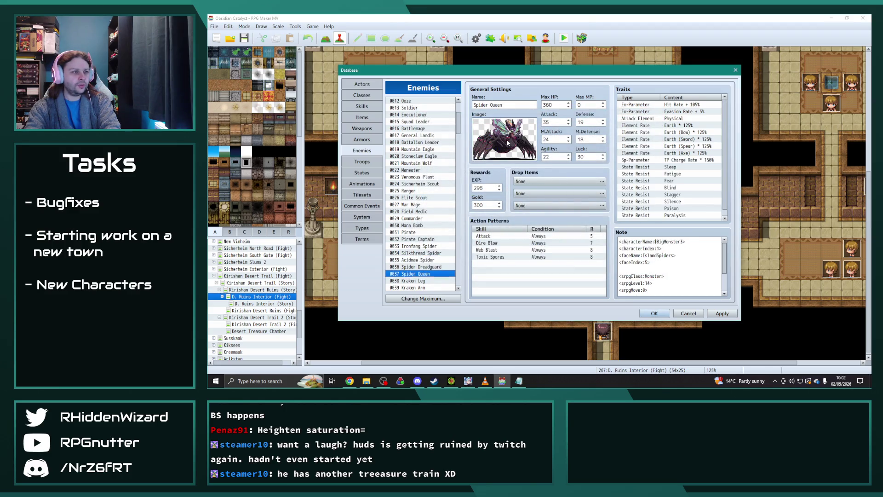
{"action": "double_click", "coordinate": [504, 138]}
{"action": "left_click_drag", "start_coordinate": [510, 254], "coordinate": [496, 253]}
{"action": "left_click", "coordinate": [463, 200]}
{"action": "left_click", "coordinate": [613, 269]}
- Give Governor Magnus the blue golem_06_edit battler image
{"action": "key", "text": "alt+Tab"}
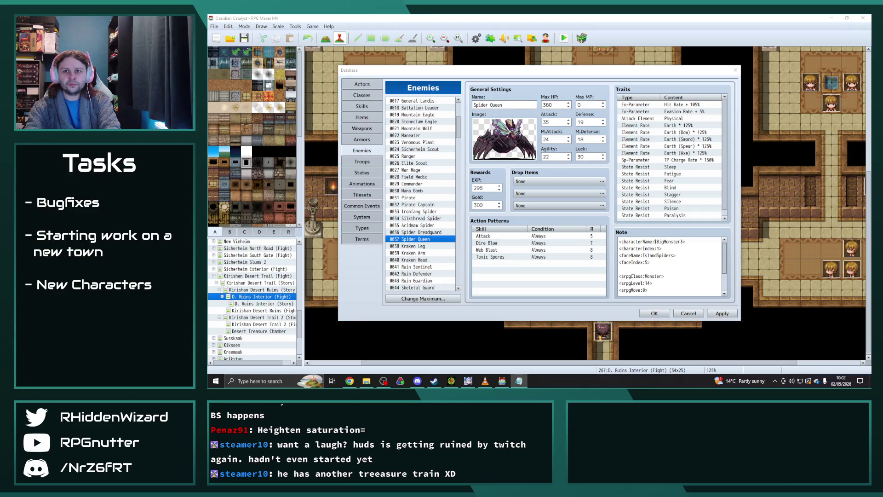
{"action": "scroll", "coordinate": [441, 239], "scroll_direction": "down", "scroll_amount": 4}
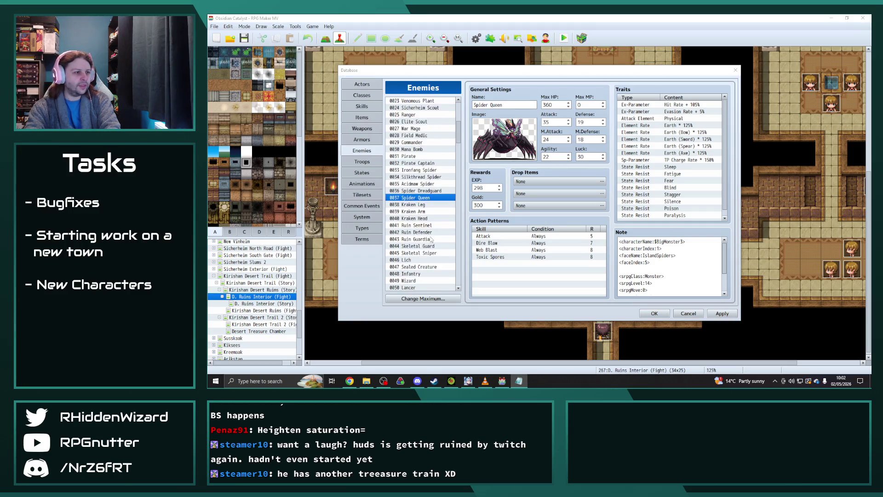
{"action": "scroll", "coordinate": [441, 239], "scroll_direction": "down", "scroll_amount": 1}
{"action": "left_click", "coordinate": [441, 246]}
{"action": "double_click", "coordinate": [504, 139]}
{"action": "left_click", "coordinate": [458, 199]}
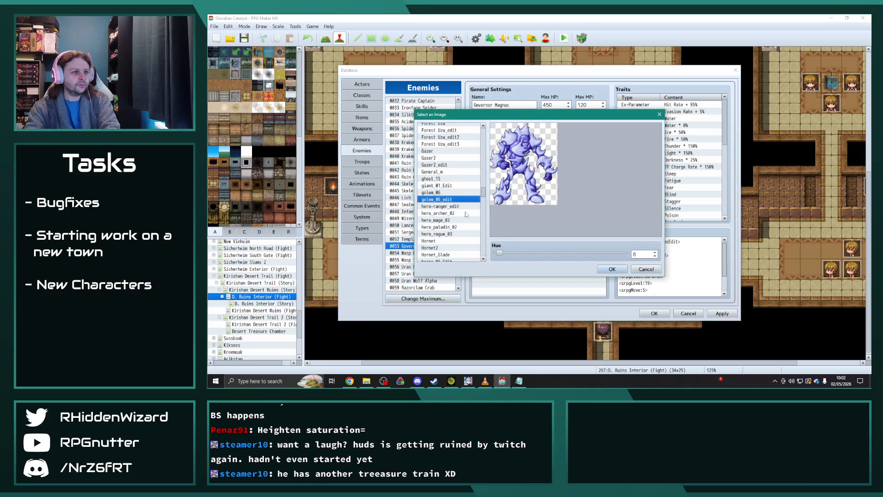
{"action": "left_click", "coordinate": [611, 269]}
{"action": "scroll", "coordinate": [421, 259], "scroll_direction": "down", "scroll_amount": 1}
{"action": "scroll", "coordinate": [422, 259], "scroll_direction": "down", "scroll_amount": 2}
{"action": "scroll", "coordinate": [423, 258], "scroll_direction": "down", "scroll_amount": 2}
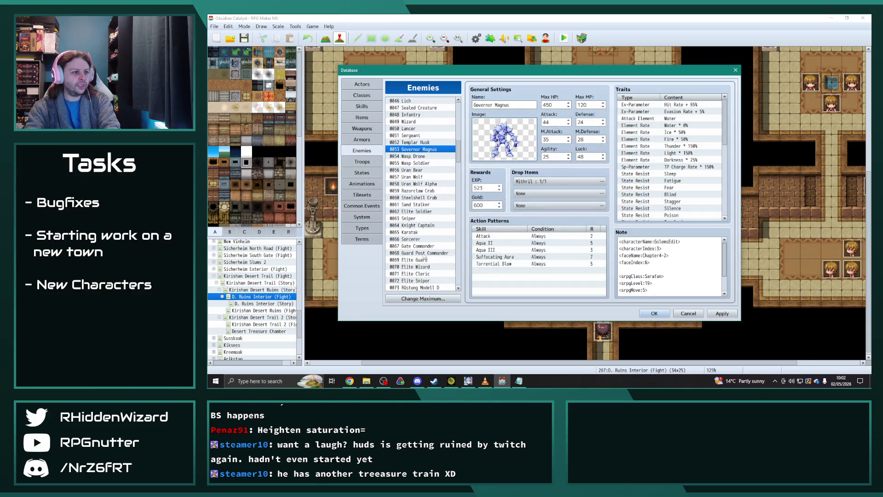
{"action": "scroll", "coordinate": [423, 258], "scroll_direction": "down", "scroll_amount": 5}
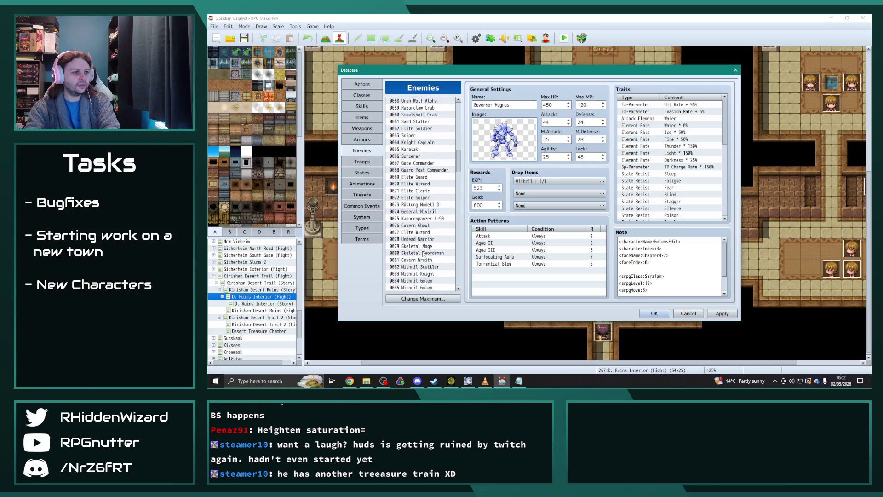
{"action": "scroll", "coordinate": [424, 254], "scroll_direction": "down", "scroll_amount": 3}
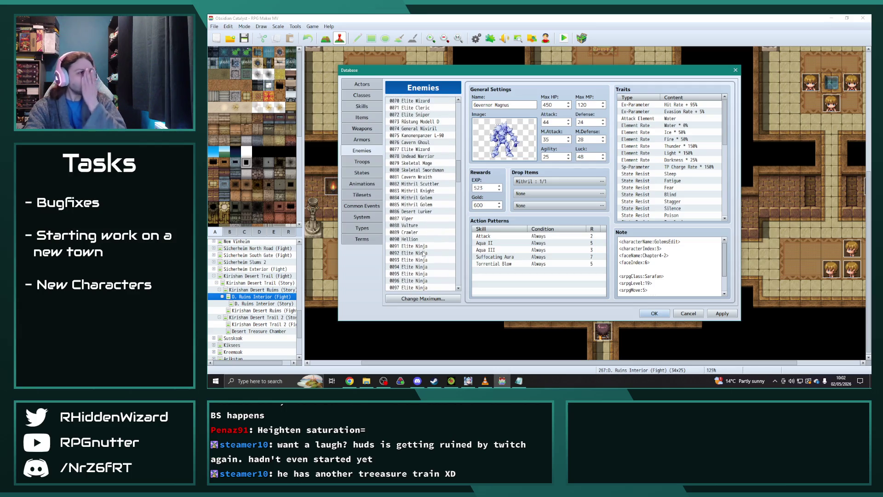
{"action": "scroll", "coordinate": [424, 253], "scroll_direction": "down", "scroll_amount": 4}
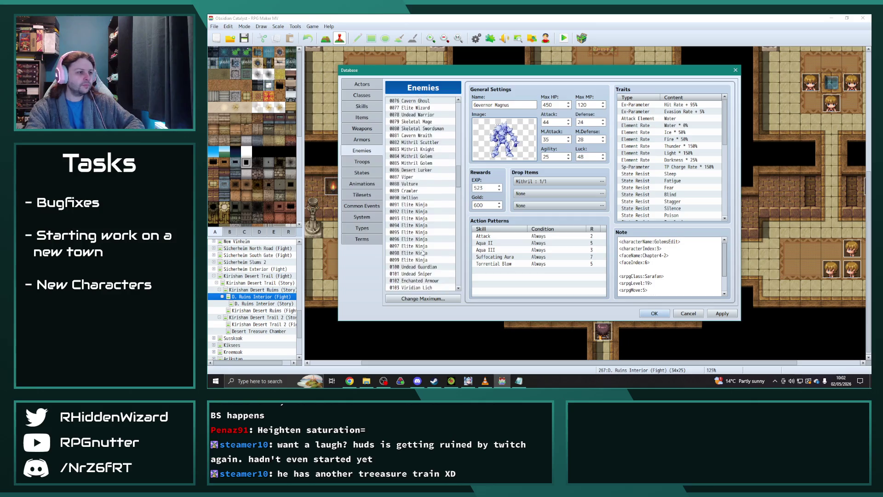
- Give Paralytic Plant the Forest Spora_edit2 battler image with hue reset to 0
{"action": "left_click", "coordinate": [424, 260]}
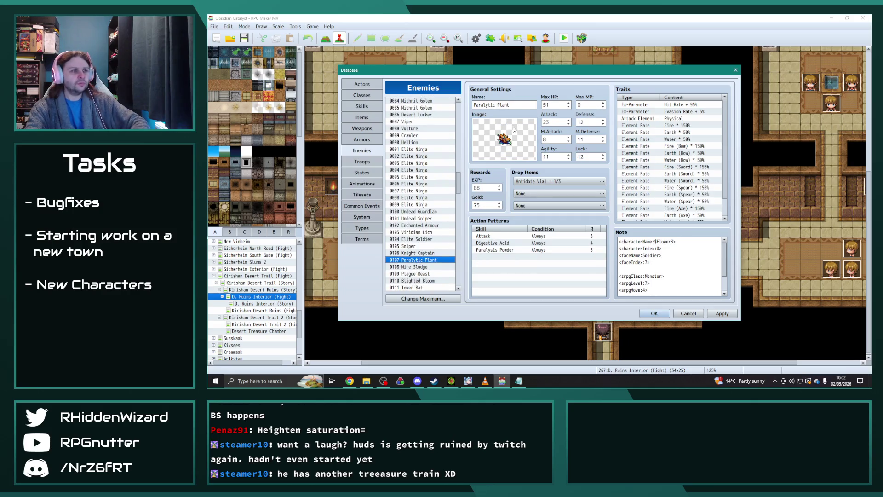
{"action": "double_click", "coordinate": [504, 139]}
{"action": "left_click_drag", "start_coordinate": [507, 253], "coordinate": [496, 253]}
{"action": "left_click", "coordinate": [442, 206]}
{"action": "left_click", "coordinate": [612, 269]}
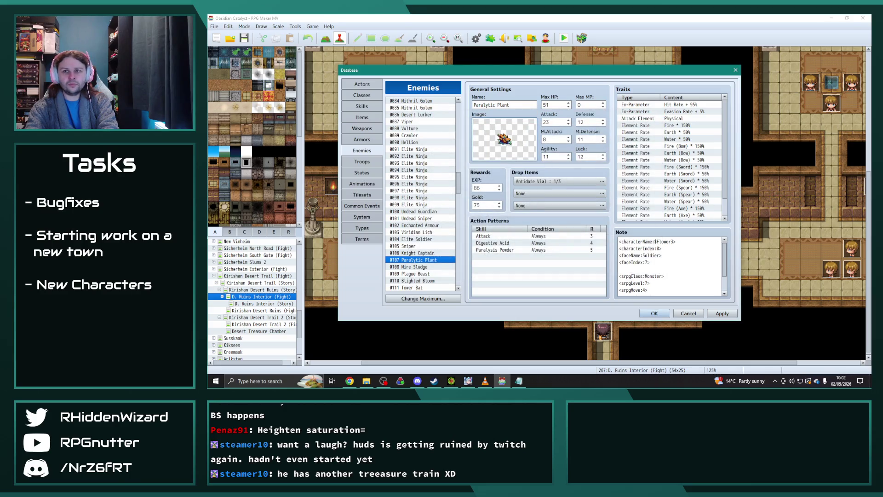
- Compare the slime variants for Ooze and keep the green Slime2 image
{"action": "key", "text": "alt+Tab"}
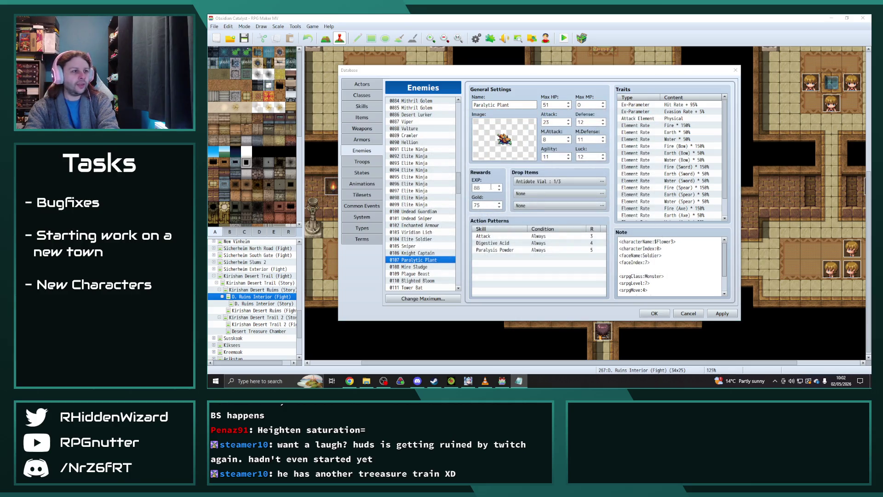
{"action": "key", "text": "alt+Tab"}
{"action": "left_click_drag", "start_coordinate": [458, 181], "coordinate": [453, 98]}
{"action": "left_click", "coordinate": [407, 177]}
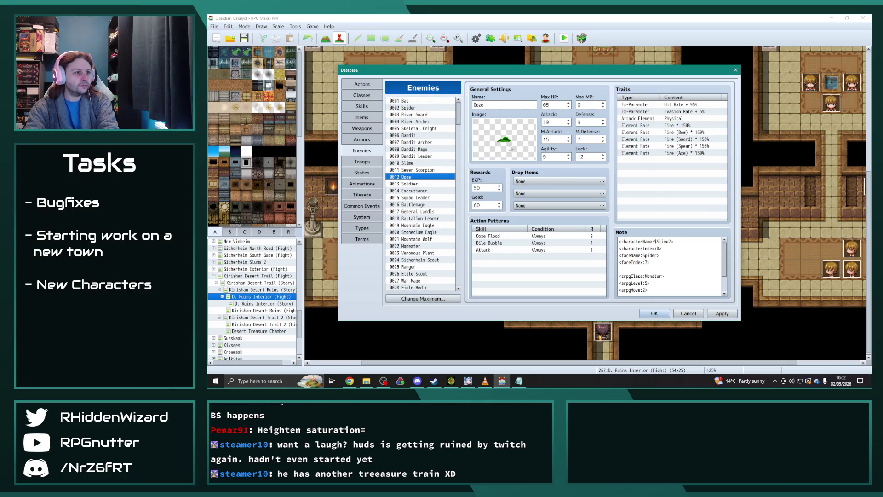
{"action": "double_click", "coordinate": [515, 143]}
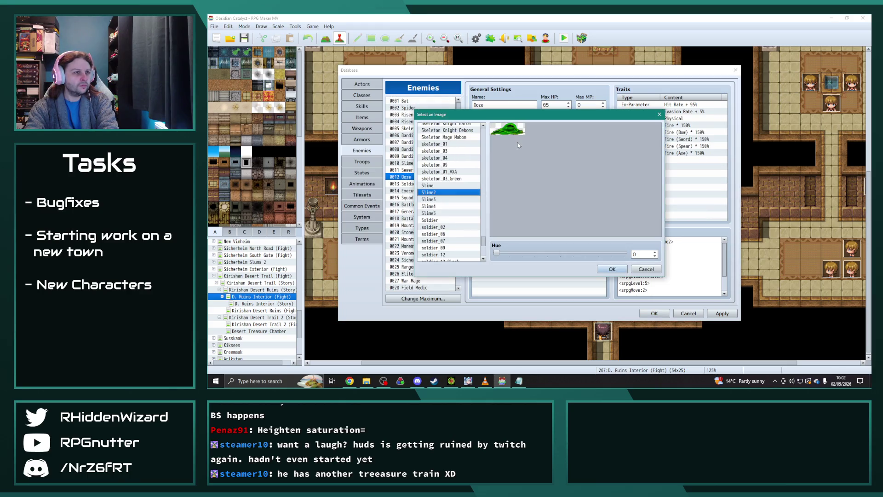
{"action": "left_click", "coordinate": [439, 199]}
{"action": "left_click", "coordinate": [439, 206]}
{"action": "left_click", "coordinate": [439, 213]}
{"action": "left_click", "coordinate": [433, 192]}
{"action": "left_click", "coordinate": [624, 266]}
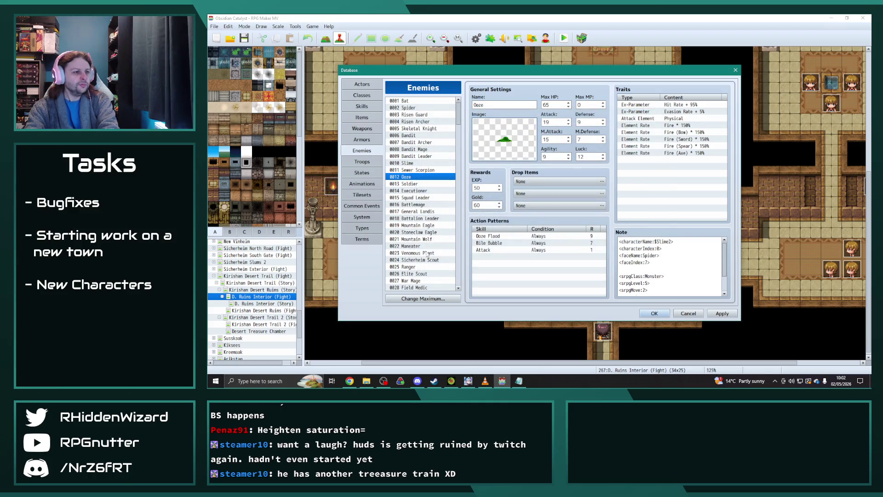
- Give Mire Sludge the purple Slime5 battler image with hue reset to 0
{"action": "scroll", "coordinate": [435, 202], "scroll_direction": "down", "scroll_amount": 2}
{"action": "left_click_drag", "start_coordinate": [458, 122], "coordinate": [463, 203]}
{"action": "left_click", "coordinate": [414, 138]}
{"action": "double_click", "coordinate": [504, 143]}
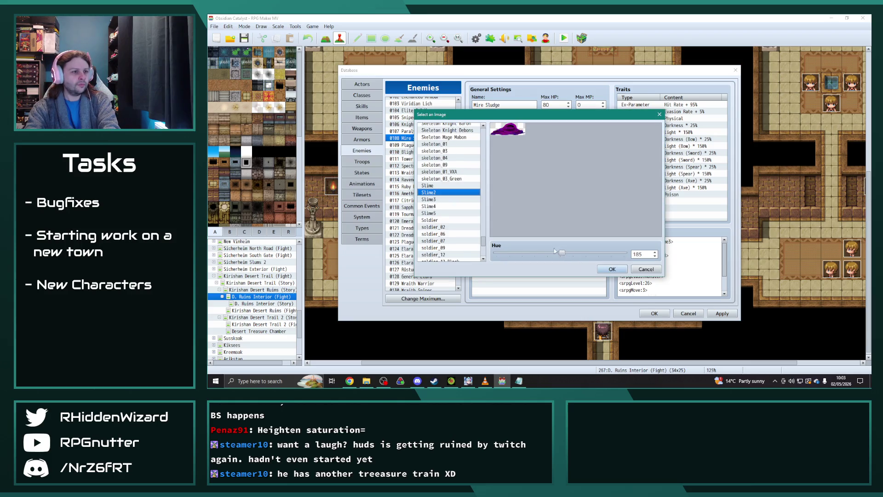
{"action": "left_click", "coordinate": [477, 252]}
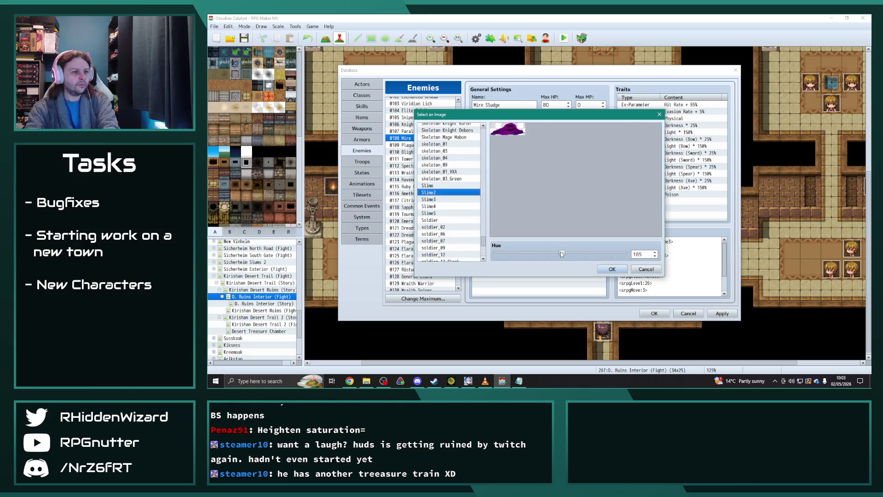
{"action": "left_click", "coordinate": [436, 214]}
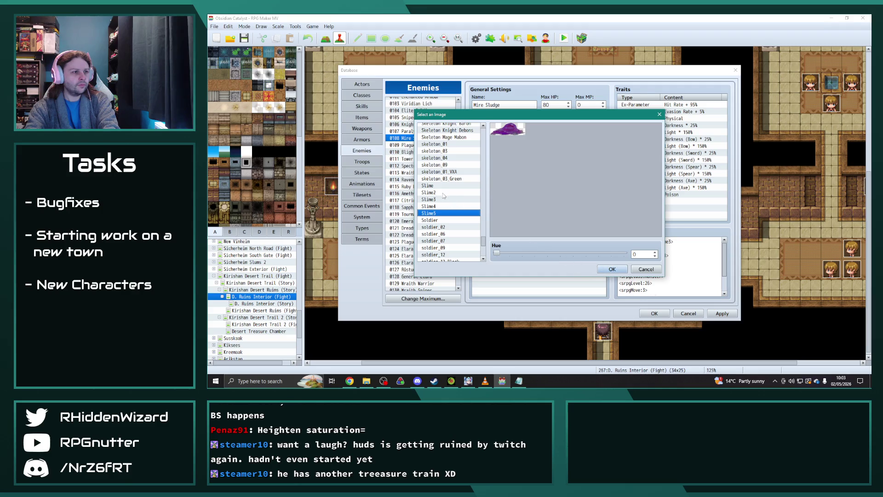
{"action": "left_click", "coordinate": [439, 220]}
{"action": "left_click", "coordinate": [437, 214]}
{"action": "left_click", "coordinate": [437, 206]}
{"action": "left_click", "coordinate": [438, 213]}
{"action": "left_click", "coordinate": [612, 269]}
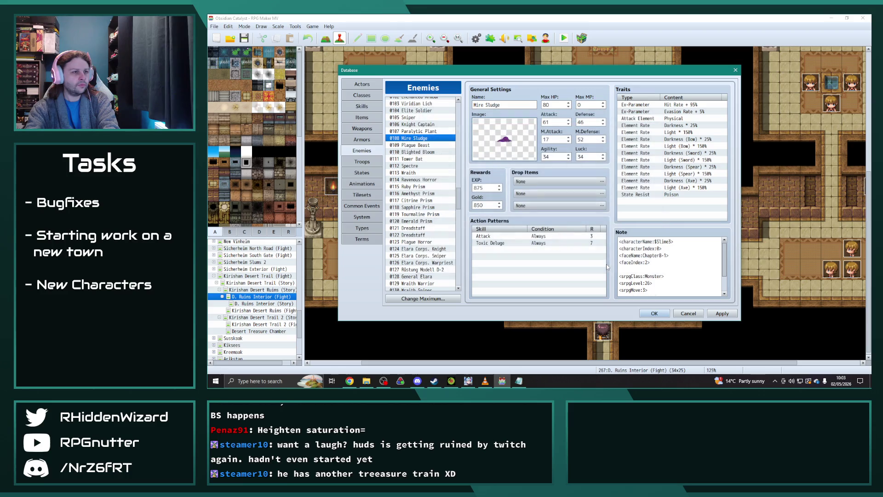
- Reset Blighted Bloom's image hue to 0 and preview the Forest Uzu edit variants
{"action": "left_click", "coordinate": [423, 152]}
{"action": "double_click", "coordinate": [505, 139]}
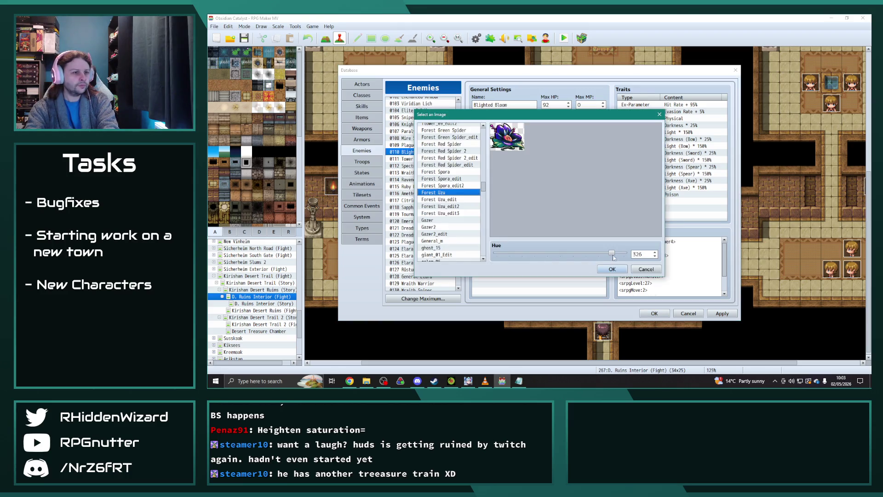
{"action": "left_click_drag", "start_coordinate": [586, 256], "coordinate": [465, 258]}
{"action": "left_click", "coordinate": [454, 214]}
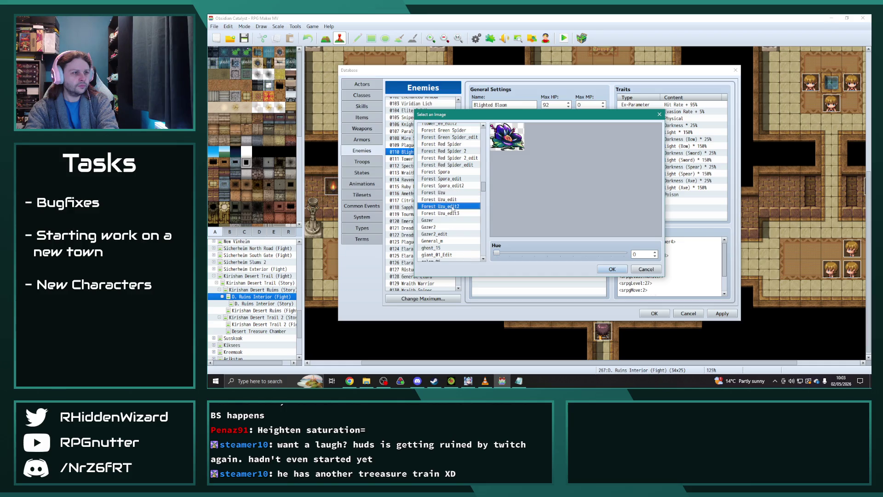
{"action": "left_click", "coordinate": [455, 200]}
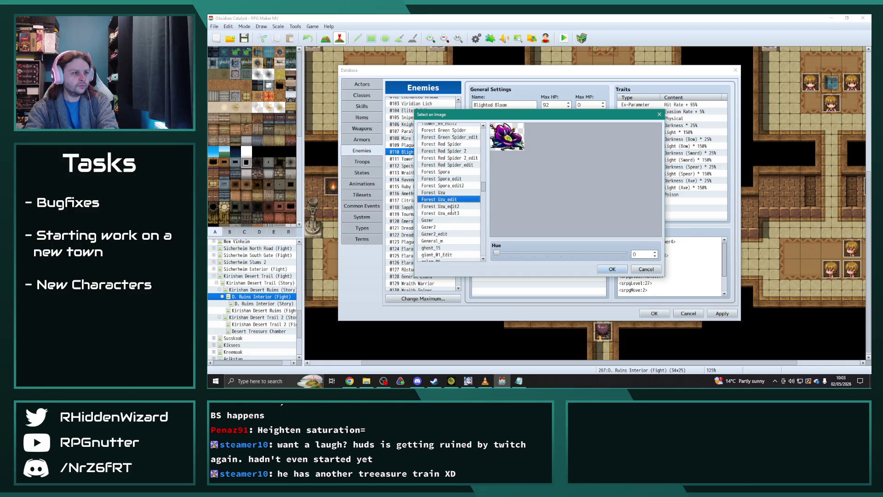
{"action": "left_click", "coordinate": [452, 207]}
- Compare Forest Uzu_edit2, _edit3 and the original, then assign Forest Uzu_edit to Blighted Bloom
{"action": "left_click", "coordinate": [453, 214]}
{"action": "left_click", "coordinate": [453, 206]}
{"action": "left_click", "coordinate": [452, 213]}
{"action": "left_click", "coordinate": [453, 207]}
{"action": "left_click", "coordinate": [453, 213]}
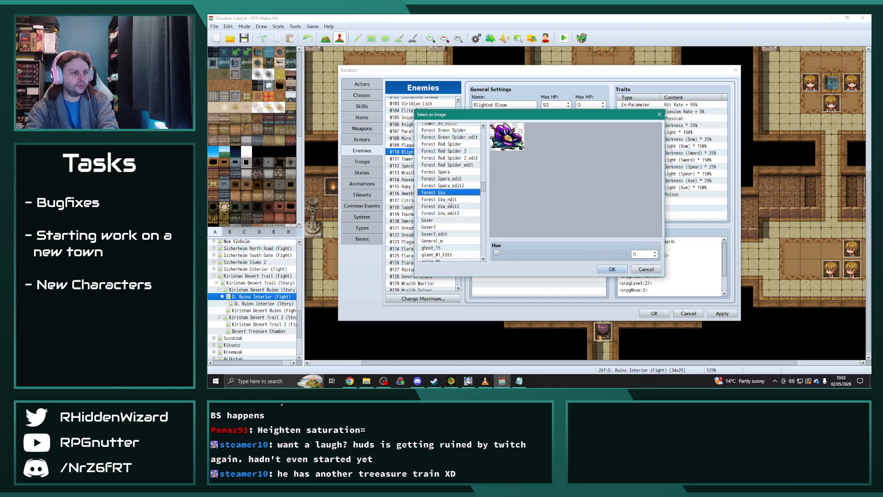
{"action": "left_click", "coordinate": [445, 193]}
{"action": "left_click", "coordinate": [447, 200]}
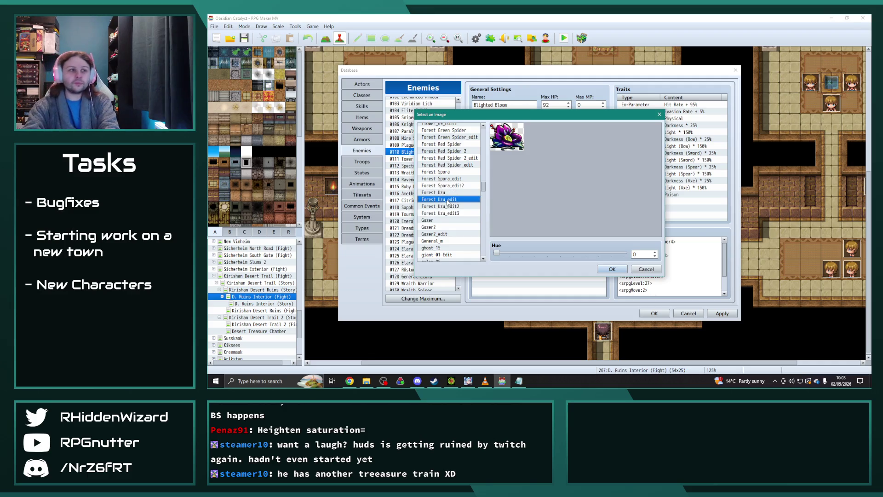
{"action": "left_click", "coordinate": [611, 270]}
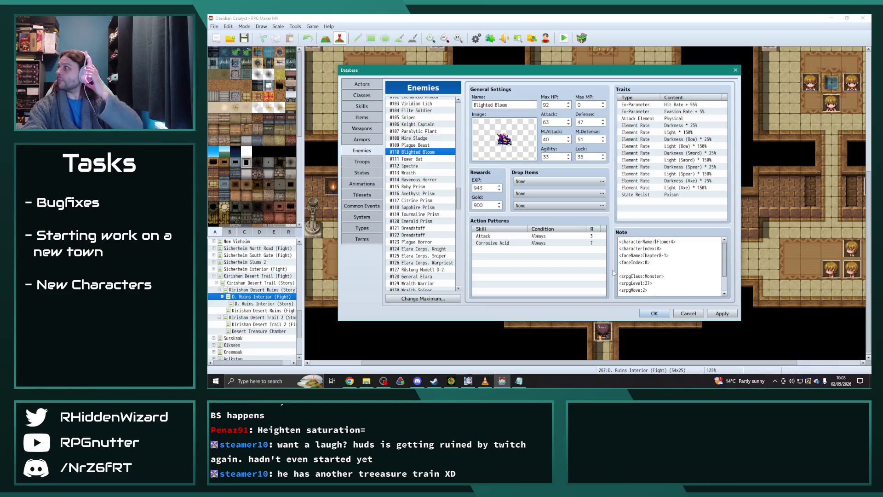
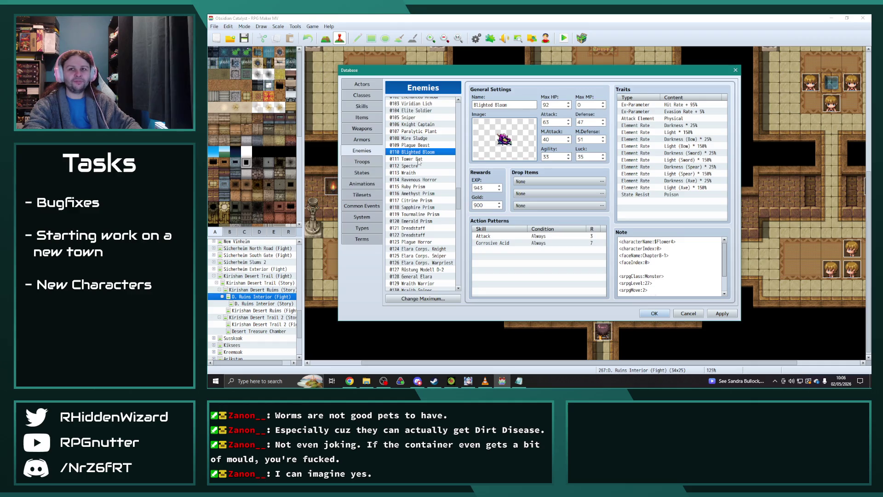
- Give Ravenous Horror the edited Boss Zeograth sprite
{"action": "left_click", "coordinate": [409, 180]}
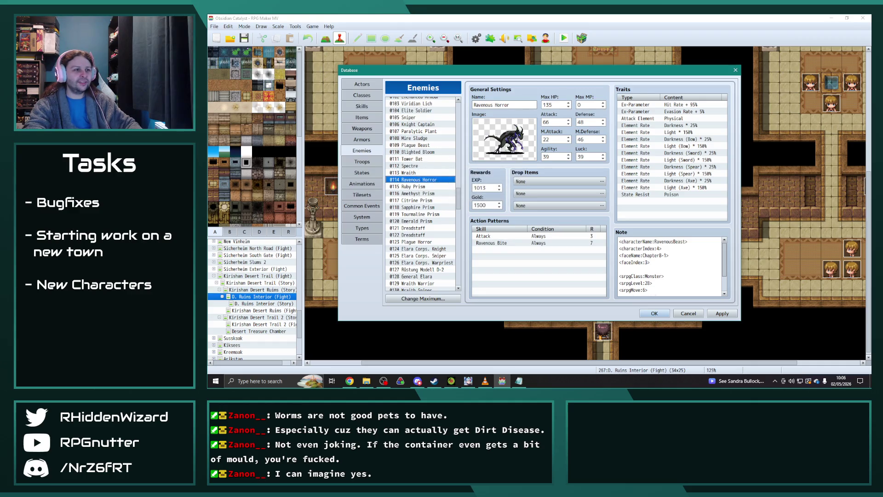
{"action": "double_click", "coordinate": [499, 147]}
{"action": "left_click", "coordinate": [454, 200]}
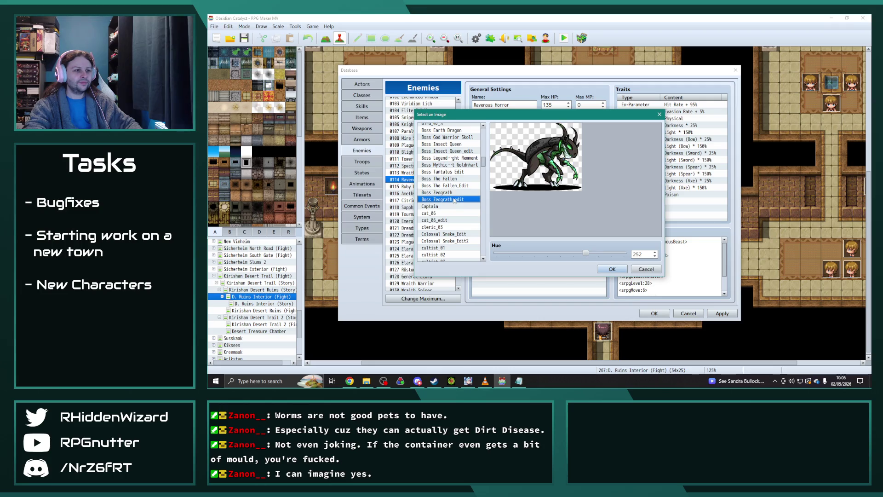
{"action": "left_click", "coordinate": [603, 269]}
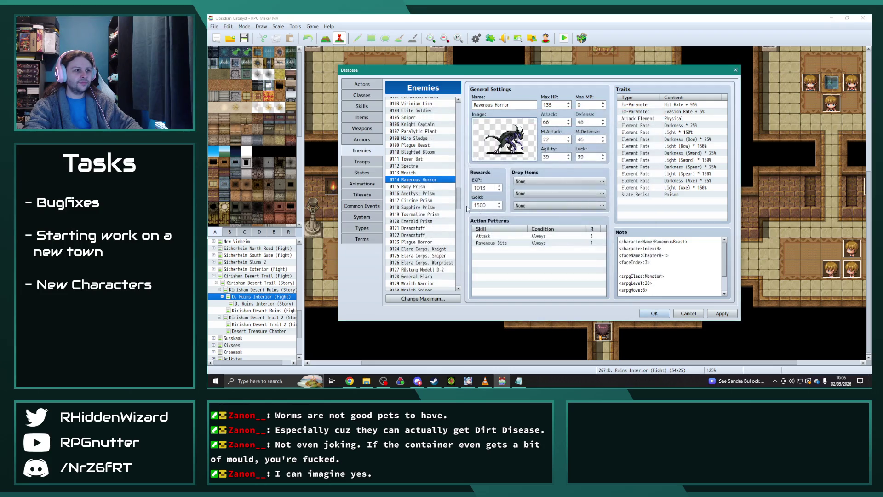
- Give Ruby Prism the red Arcane Crystal_editR at hue 0 and Amethyst Prism the purple crystal
{"action": "left_click", "coordinate": [412, 187]}
{"action": "double_click", "coordinate": [486, 147]}
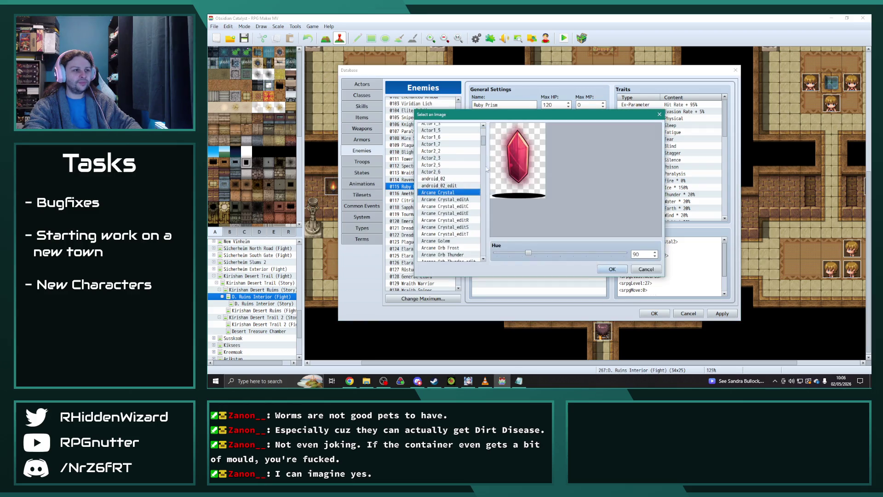
{"action": "left_click_drag", "start_coordinate": [528, 253], "coordinate": [497, 253]}
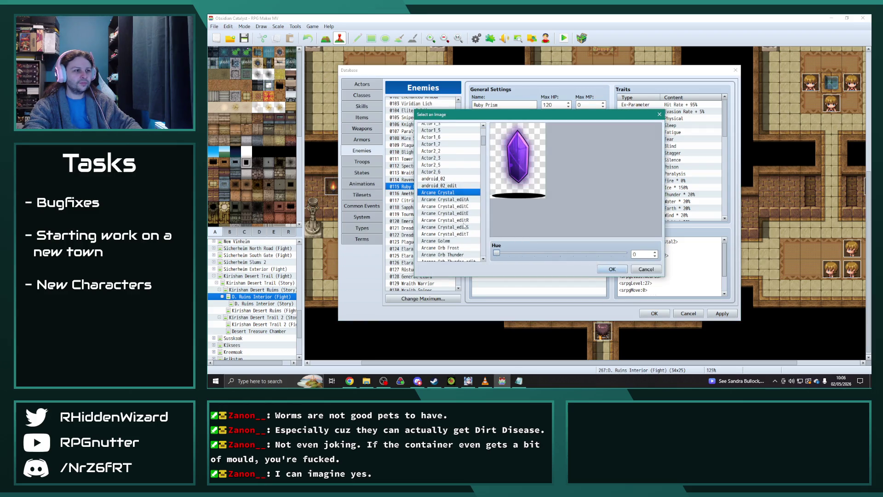
{"action": "left_click", "coordinate": [464, 221]}
{"action": "left_click", "coordinate": [621, 269]}
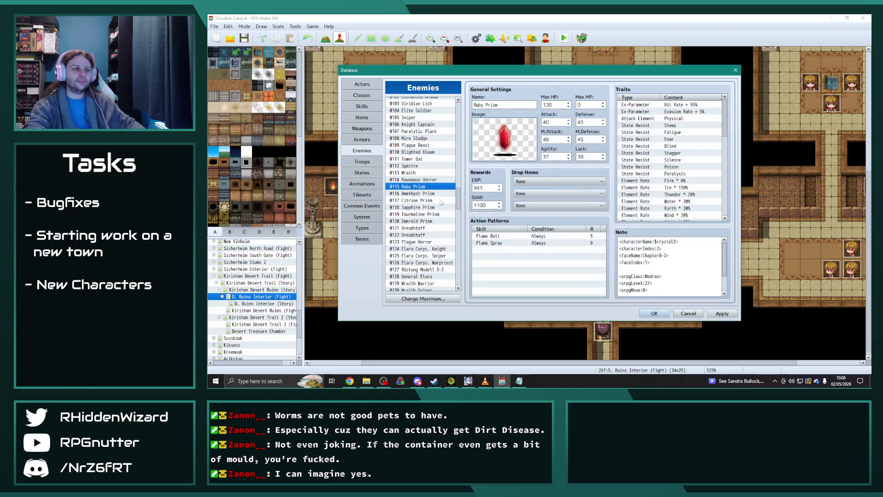
{"action": "key", "text": "Down"}
{"action": "double_click", "coordinate": [486, 158]}
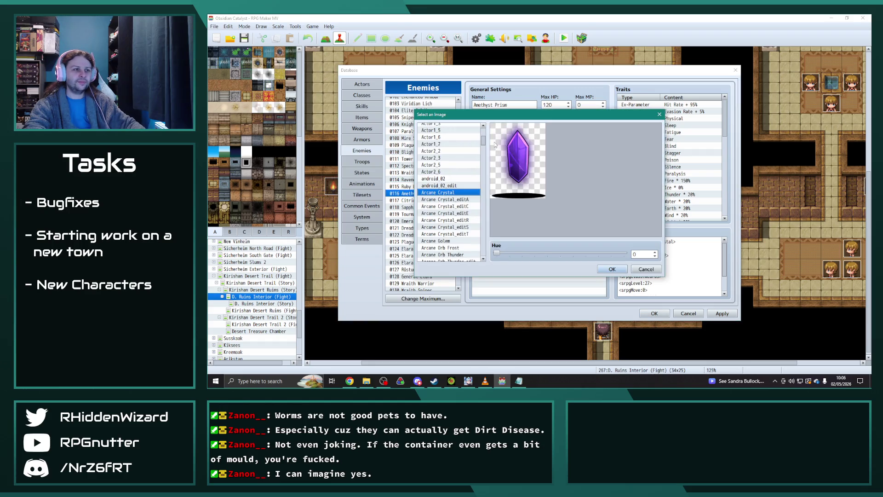
{"action": "left_click", "coordinate": [468, 201]}
{"action": "key", "text": "Return"}
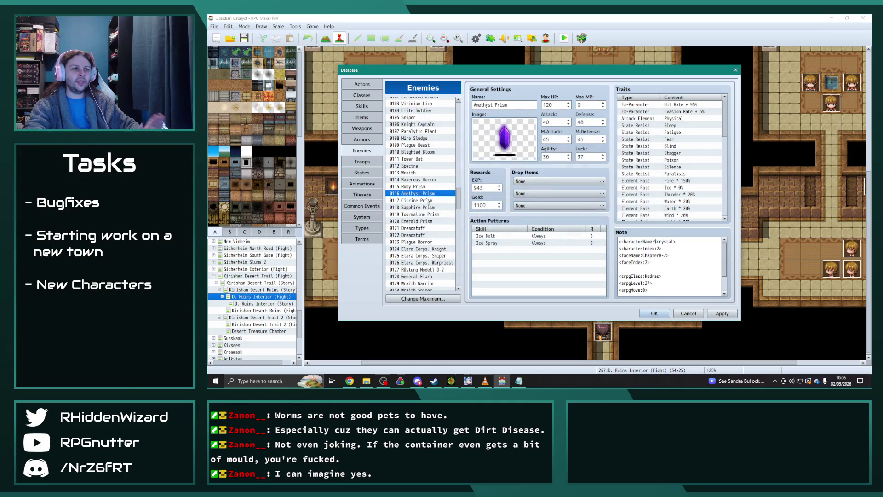
- Give Citrine Prism the yellow crystal and Sapphire Prism the blue Arcane Crystal_editS, both at hue 0
{"action": "left_click", "coordinate": [427, 201]}
{"action": "double_click", "coordinate": [504, 138]}
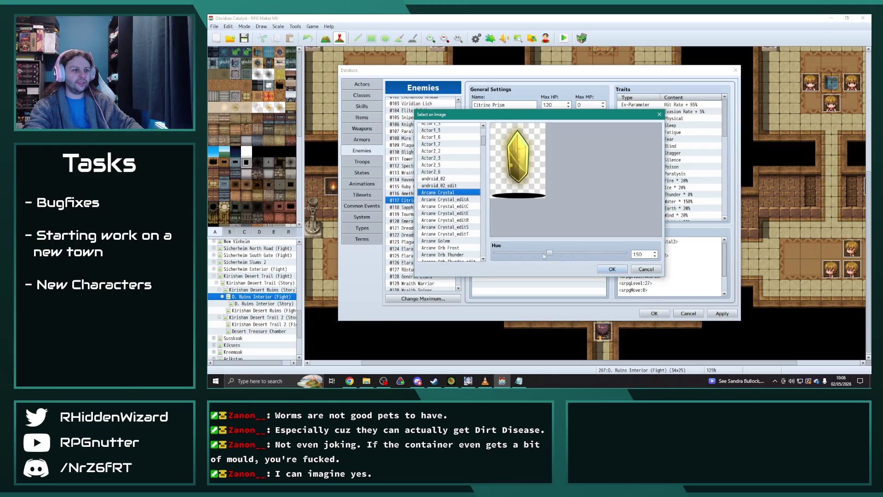
{"action": "left_click_drag", "start_coordinate": [549, 253], "coordinate": [497, 253]}
{"action": "left_click", "coordinate": [459, 208]}
{"action": "left_click", "coordinate": [613, 269]}
{"action": "left_click", "coordinate": [442, 207]}
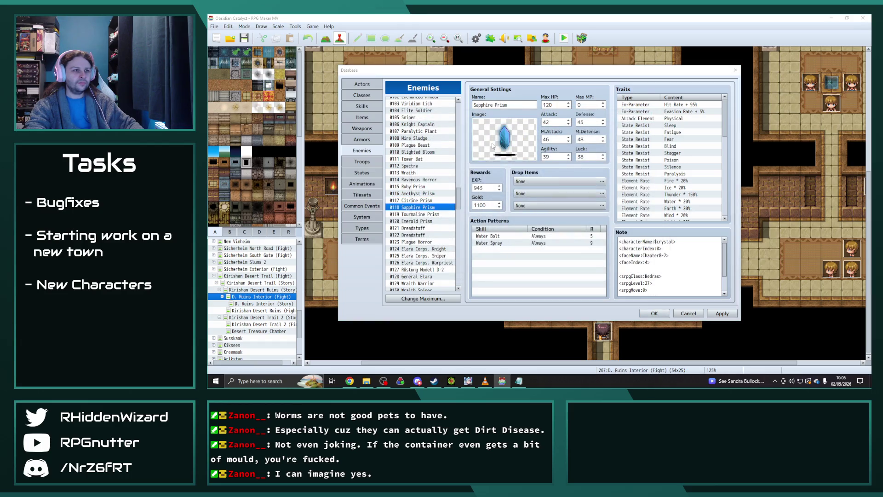
{"action": "double_click", "coordinate": [492, 146]}
{"action": "left_click_drag", "start_coordinate": [604, 253], "coordinate": [497, 253]}
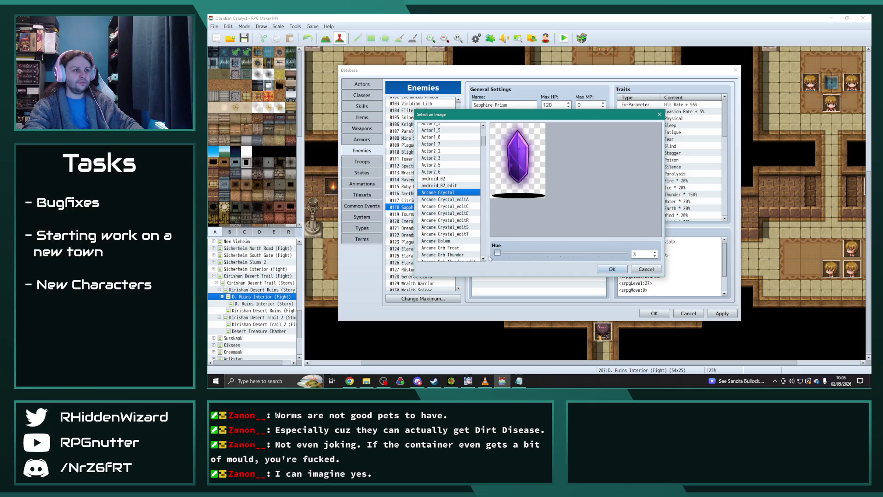
{"action": "left_click", "coordinate": [461, 227]}
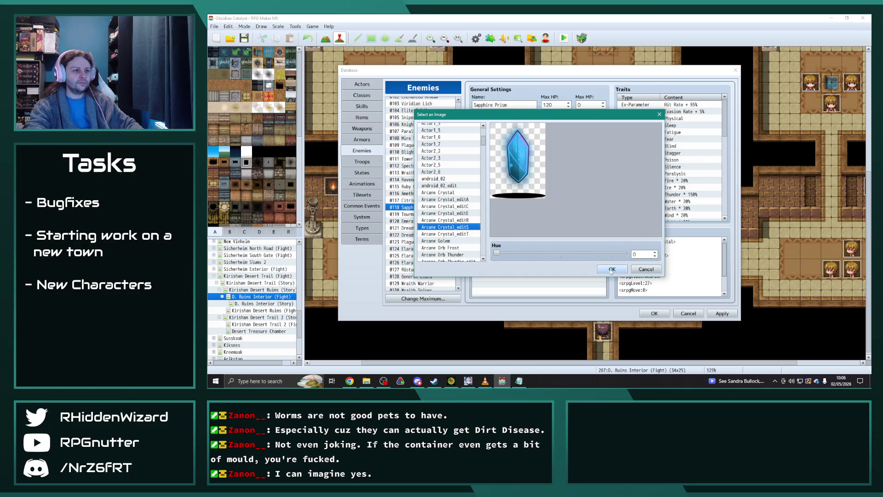
{"action": "left_click", "coordinate": [612, 270]}
- Give Tourmaline Prism the orange Arcane Crystal_editT and Emerald Prism the green Arcane Crystal_editE, hue 0
{"action": "left_click", "coordinate": [400, 214]}
{"action": "double_click", "coordinate": [494, 150]}
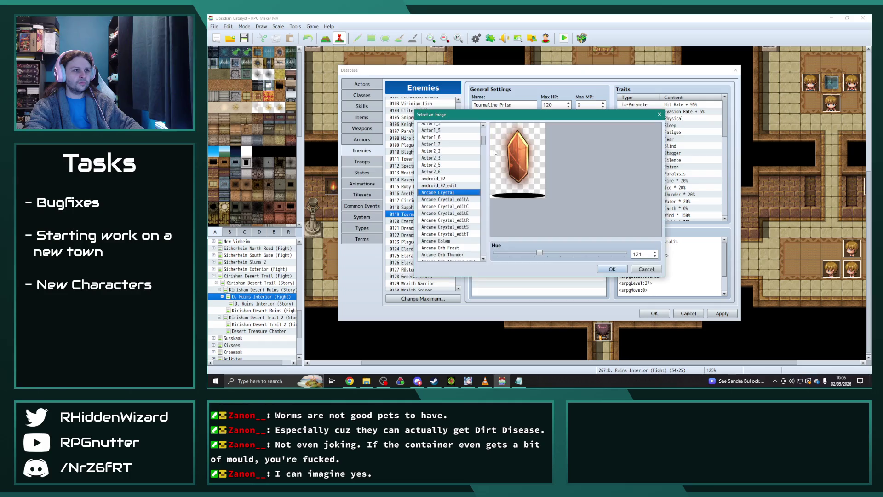
{"action": "left_click", "coordinate": [445, 234]}
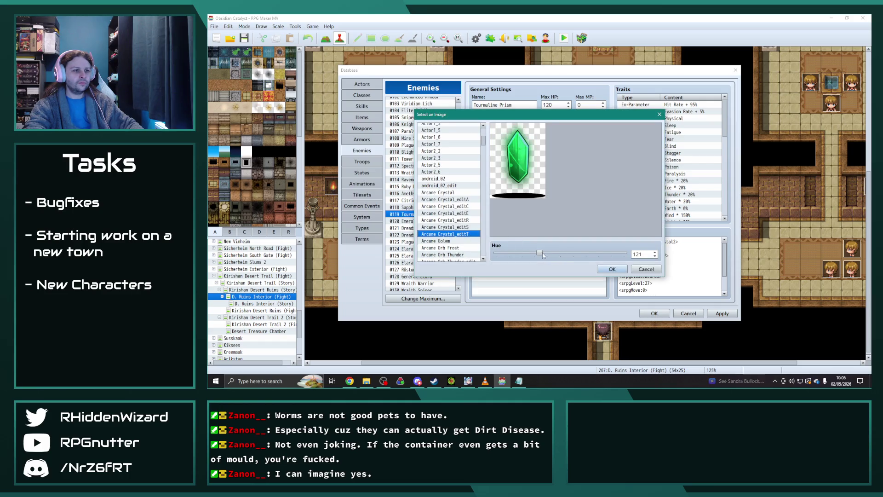
{"action": "left_click_drag", "start_coordinate": [539, 253], "coordinate": [483, 253]}
{"action": "left_click", "coordinate": [612, 269]}
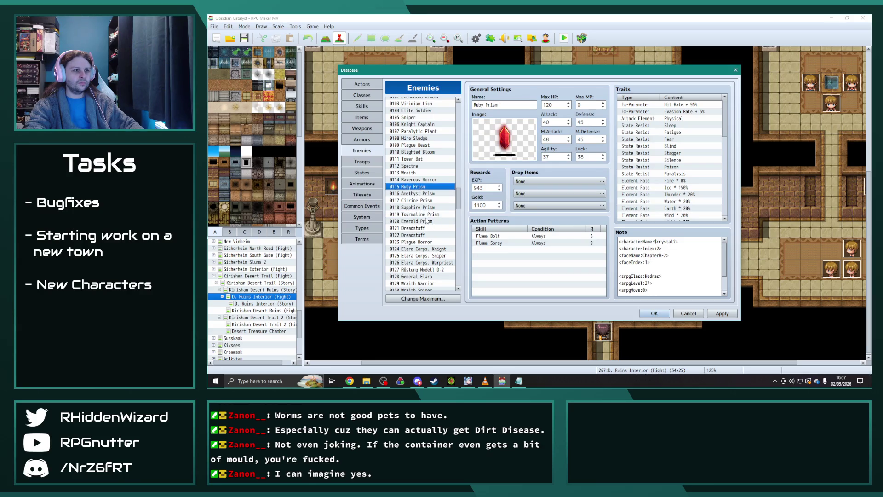
{"action": "left_click", "coordinate": [427, 222]}
{"action": "double_click", "coordinate": [504, 137]}
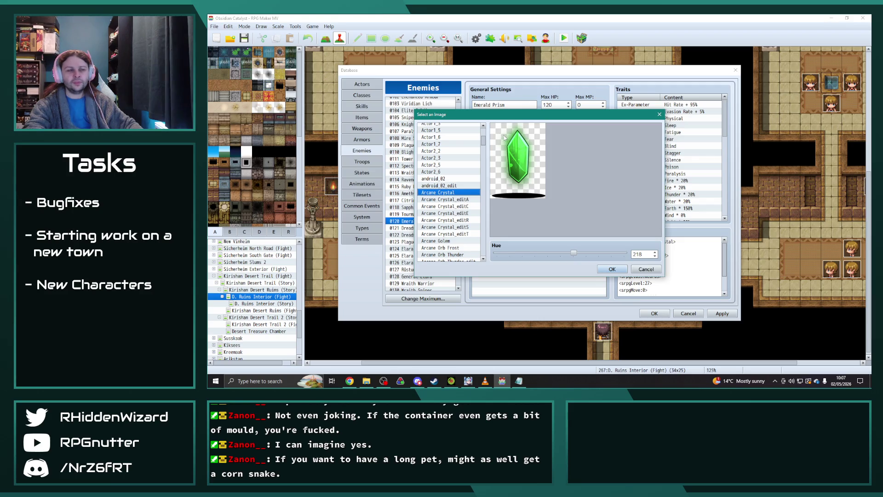
{"action": "left_click", "coordinate": [551, 256]}
{"action": "left_click_drag", "start_coordinate": [551, 256], "coordinate": [496, 253]}
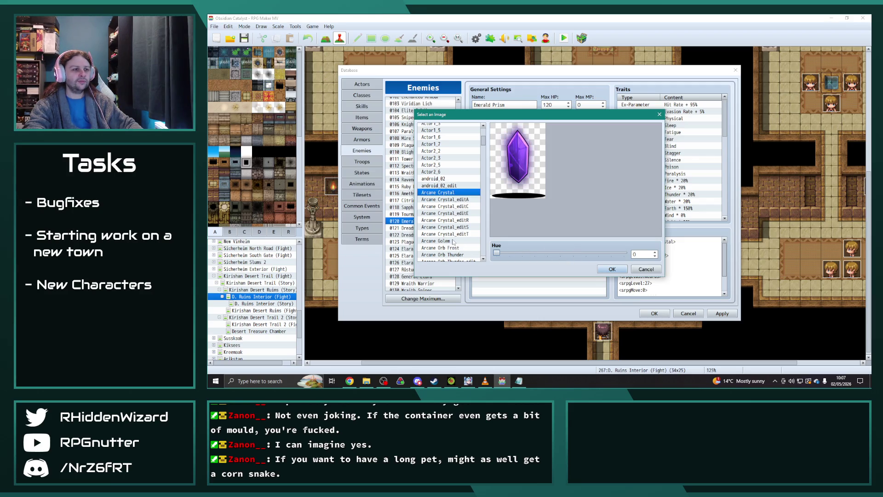
{"action": "left_click", "coordinate": [464, 213]}
{"action": "left_click", "coordinate": [612, 269]}
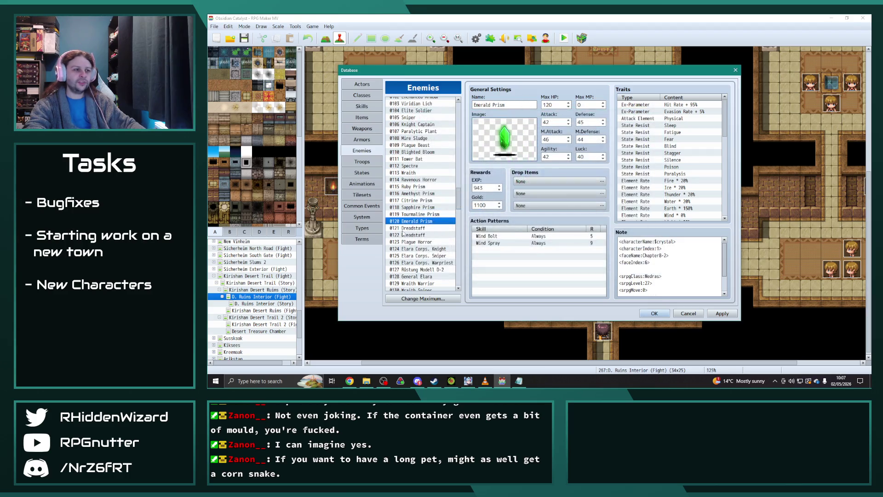
{"action": "left_click", "coordinate": [407, 228]}
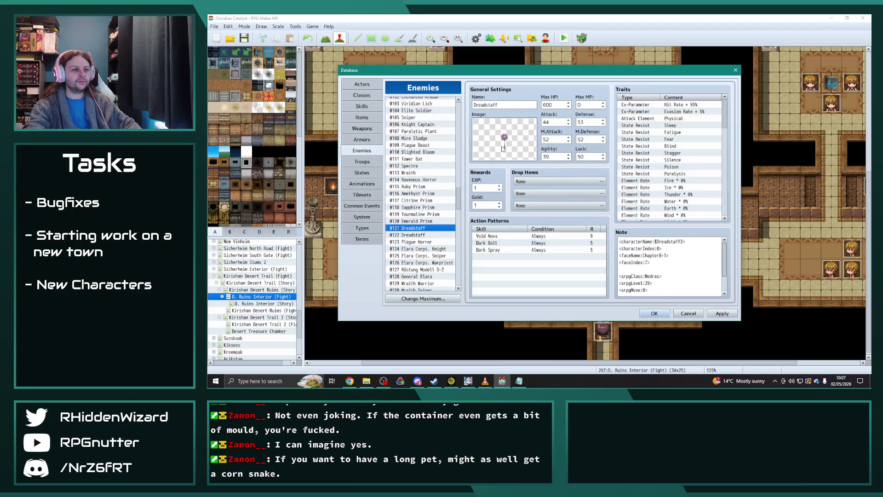
- Set the image hue of both Dreadstaff enemies to 0
{"action": "double_click", "coordinate": [504, 138]}
{"action": "left_click_drag", "start_coordinate": [504, 253], "coordinate": [496, 252]}
{"action": "left_click", "coordinate": [599, 271]}
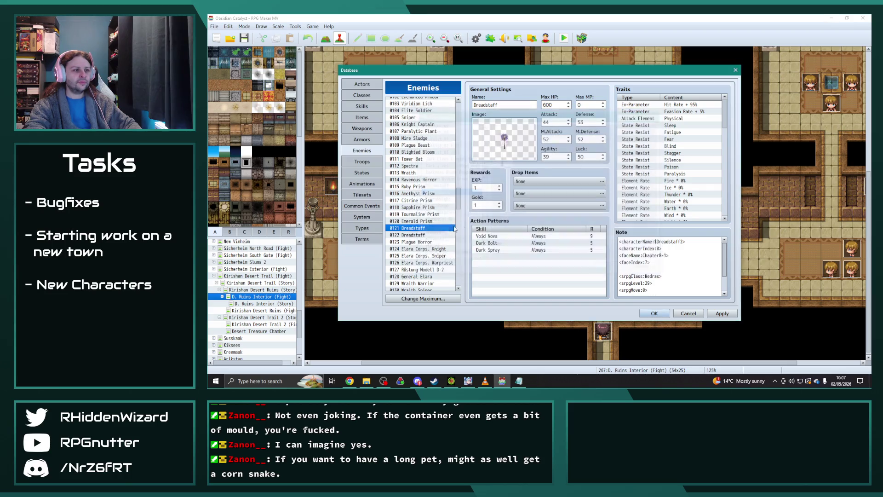
{"action": "left_click", "coordinate": [428, 235]}
{"action": "double_click", "coordinate": [492, 146]}
{"action": "left_click_drag", "start_coordinate": [505, 252], "coordinate": [496, 253]}
{"action": "left_click", "coordinate": [611, 270]}
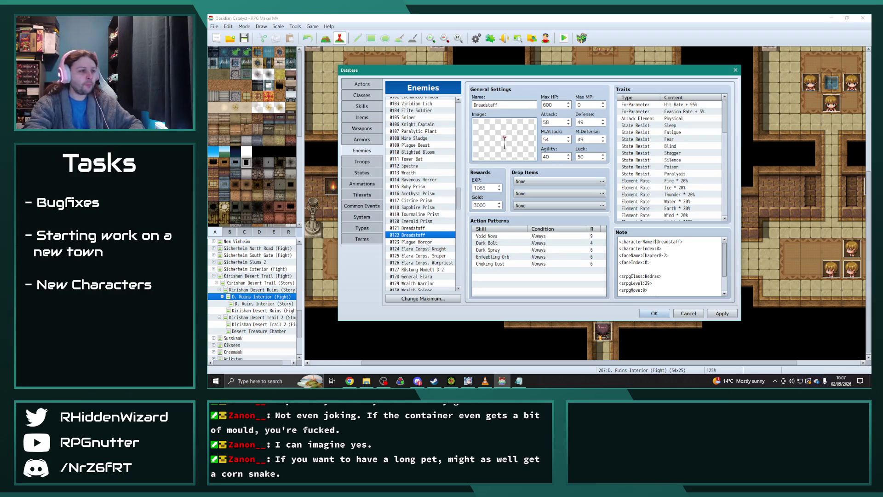
- Give Plague Horror the Gazer2_edit sprite
{"action": "left_click", "coordinate": [428, 242]}
{"action": "double_click", "coordinate": [503, 139]}
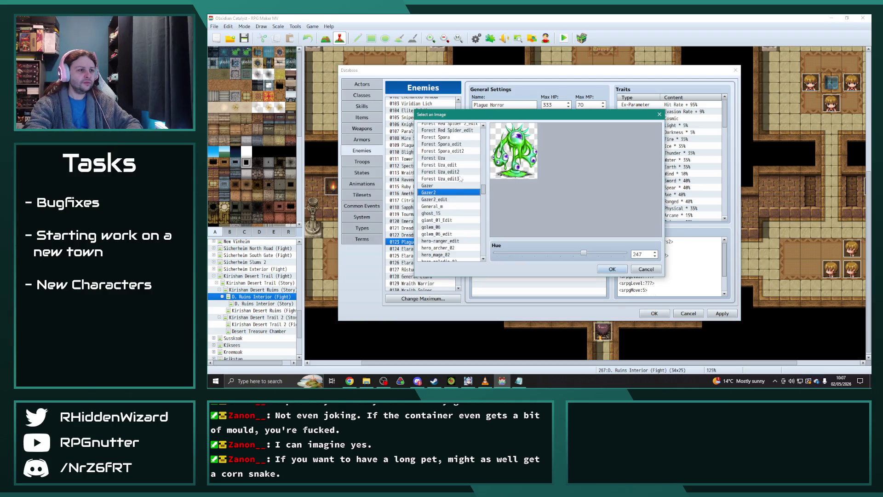
{"action": "left_click", "coordinate": [443, 200]}
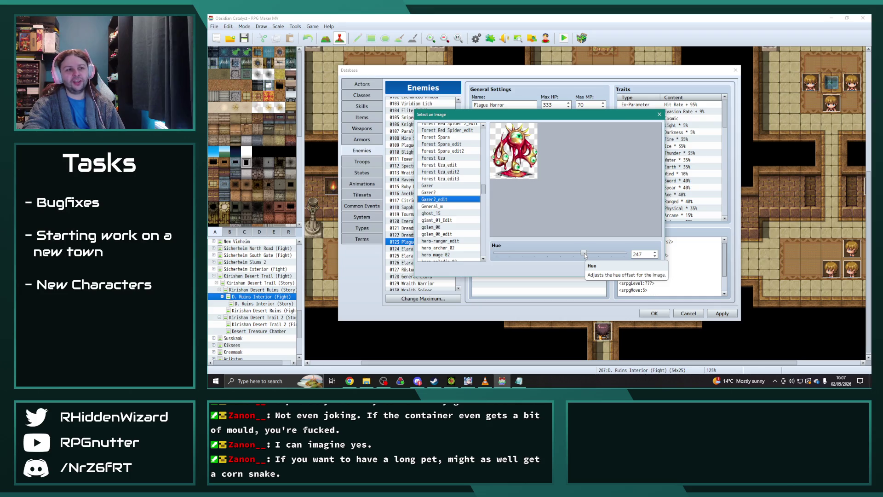
{"action": "key", "text": "Home"}
{"action": "left_click", "coordinate": [611, 269]}
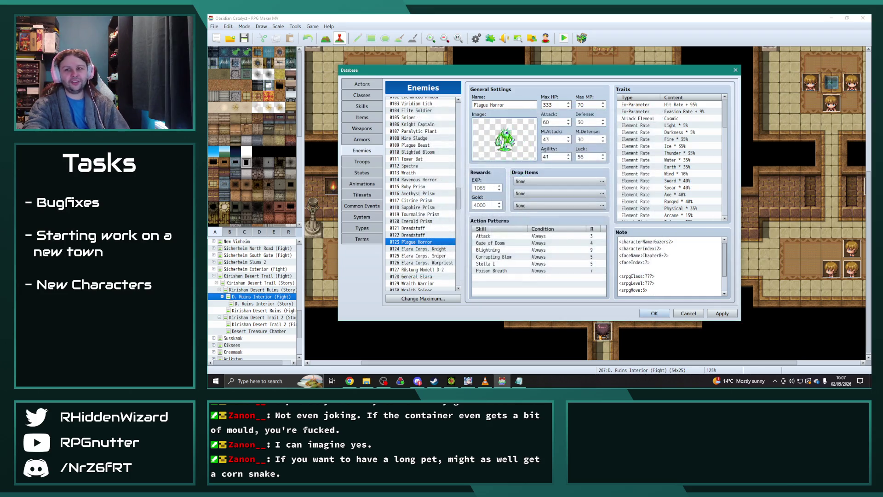
{"action": "key", "text": "alt+Tab"}
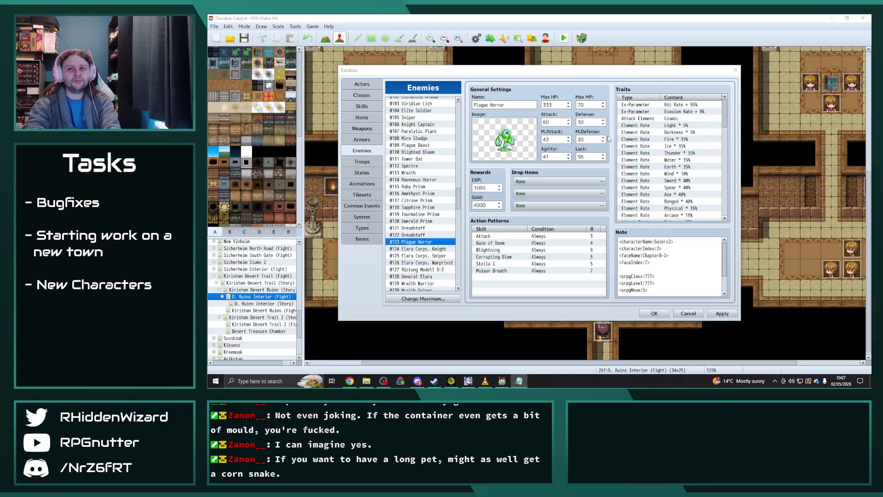
{"action": "left_click", "coordinate": [416, 276]}
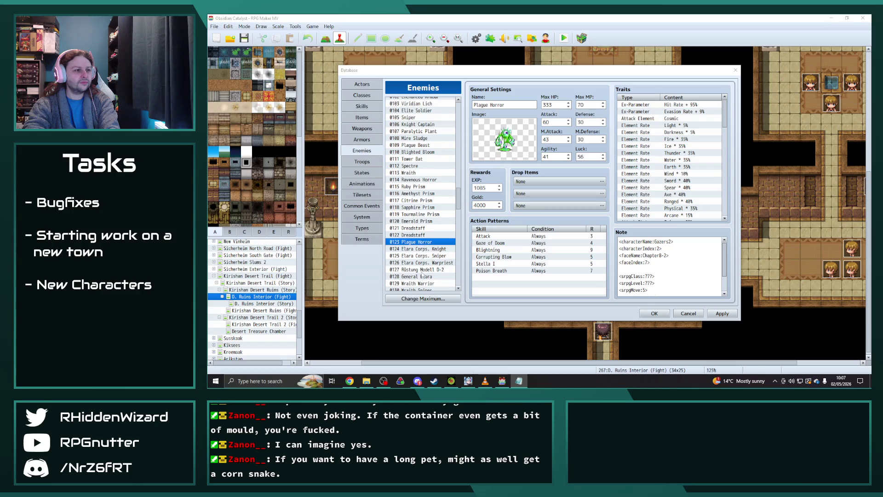
- Give General Elara the edited dark elf crystal mage sprite at hue 0
{"action": "double_click", "coordinate": [505, 138]}
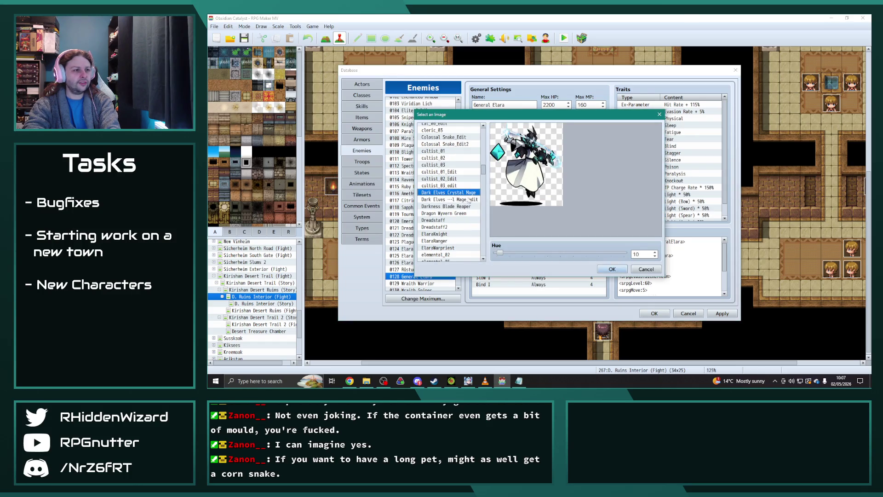
{"action": "left_click", "coordinate": [470, 199]}
{"action": "left_click_drag", "start_coordinate": [499, 252], "coordinate": [487, 255]}
{"action": "left_click", "coordinate": [623, 270]}
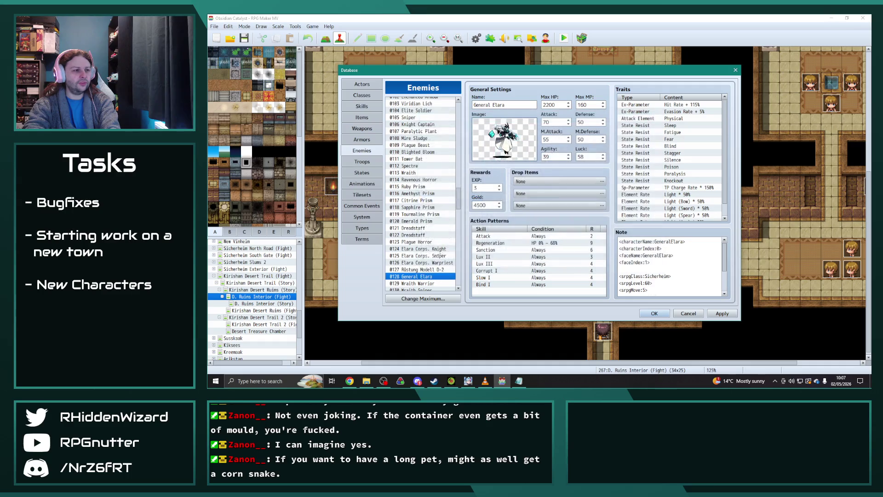
- Switch Frost Wraith to the 013_Spirit_D_edit sprite with hue 0
{"action": "scroll", "coordinate": [433, 246], "scroll_direction": "down", "scroll_amount": 4}
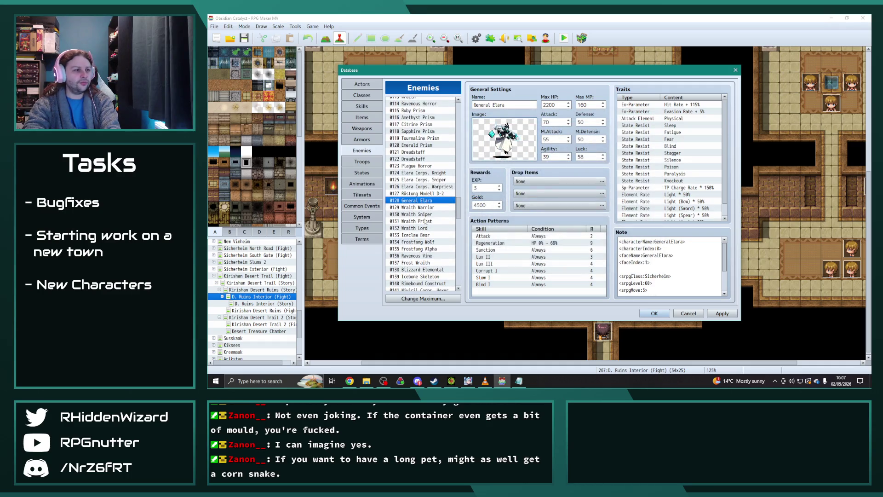
{"action": "left_click", "coordinate": [433, 263]}
{"action": "double_click", "coordinate": [504, 138]}
{"action": "left_click", "coordinate": [448, 149]}
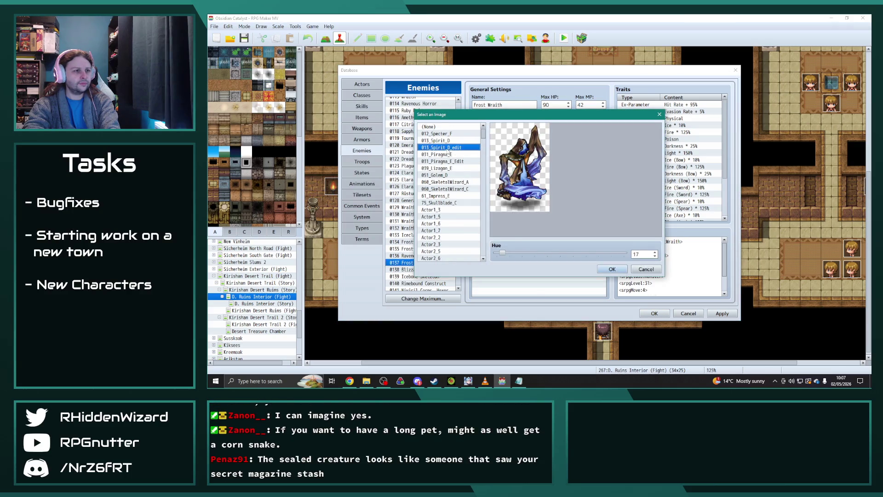
{"action": "left_click_drag", "start_coordinate": [503, 255], "coordinate": [496, 255]}
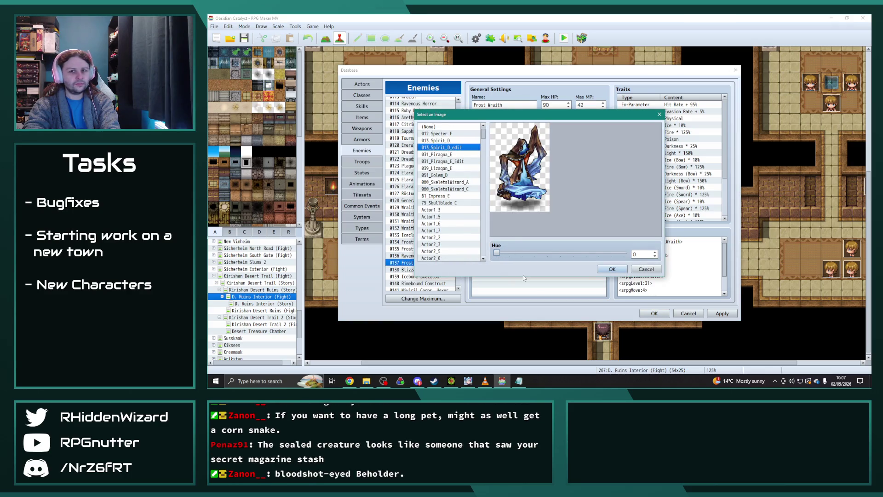
{"action": "left_click", "coordinate": [612, 269]}
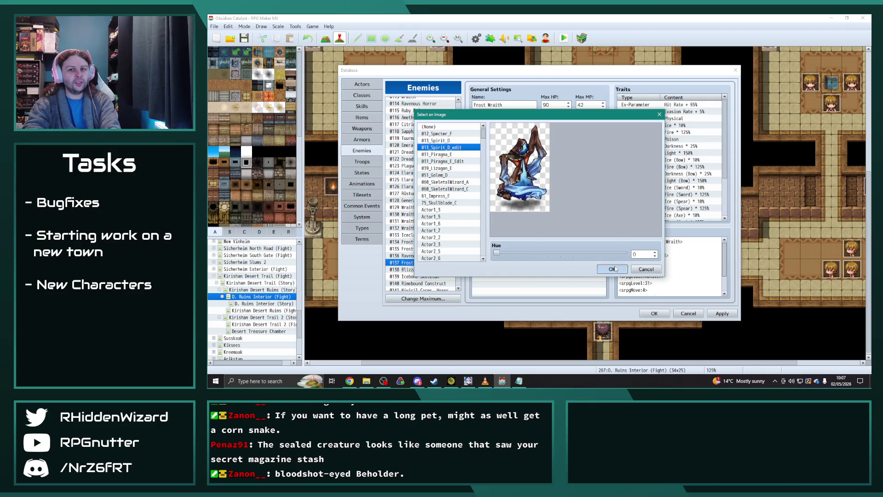
- Confirm the elemental_11_edit sprite for Storm Elemental
{"action": "scroll", "coordinate": [420, 257], "scroll_direction": "down", "scroll_amount": 2}
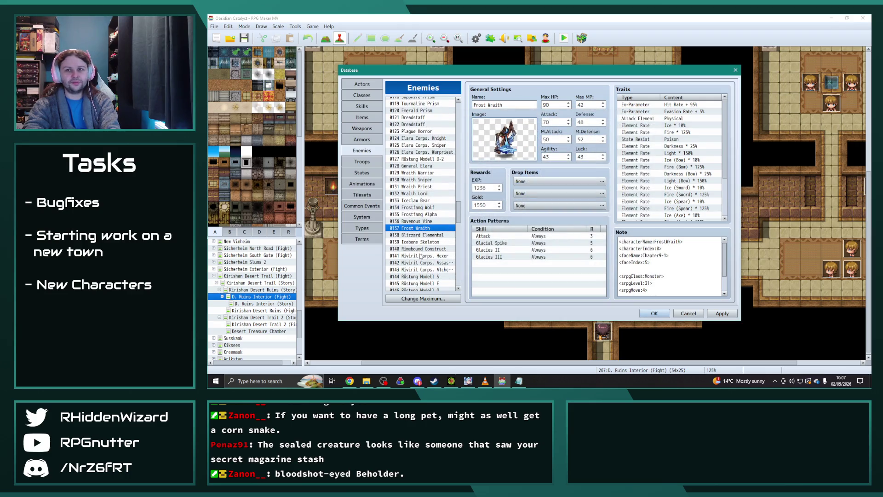
{"action": "scroll", "coordinate": [421, 257], "scroll_direction": "down", "scroll_amount": 8}
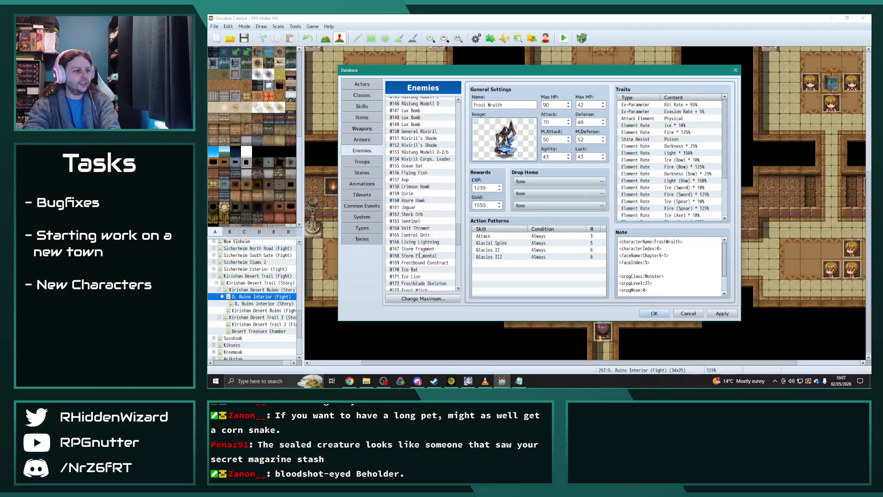
{"action": "scroll", "coordinate": [426, 246], "scroll_direction": "down", "scroll_amount": 1}
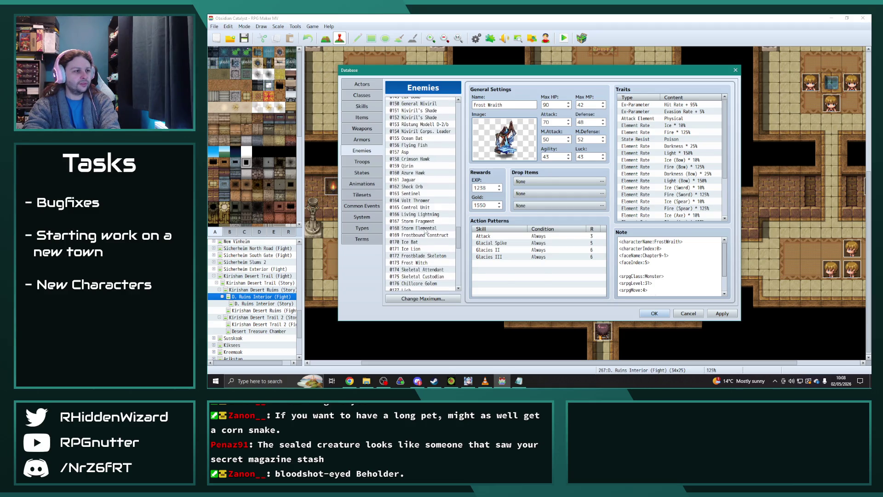
{"action": "left_click", "coordinate": [426, 228]}
{"action": "double_click", "coordinate": [495, 147]}
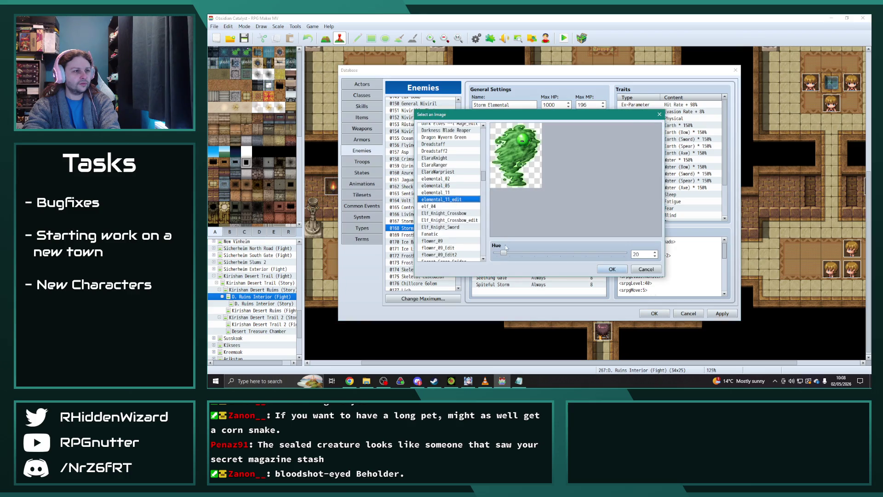
{"action": "left_click", "coordinate": [598, 271]}
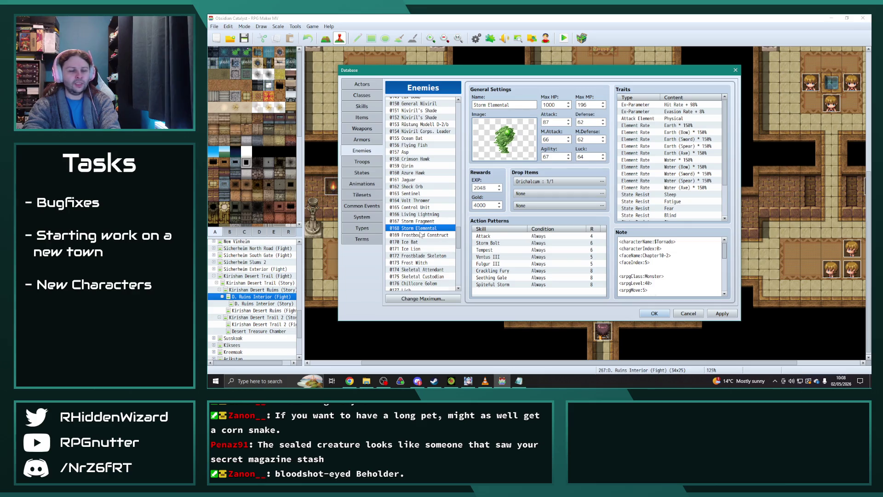
- Give the 0204 Forgotten Experiment the Forest Uzu_edit3 sprite at hue 0, after comparing variants
{"action": "scroll", "coordinate": [420, 234], "scroll_direction": "down", "scroll_amount": 3}
{"action": "scroll", "coordinate": [420, 235], "scroll_direction": "down", "scroll_amount": 10}
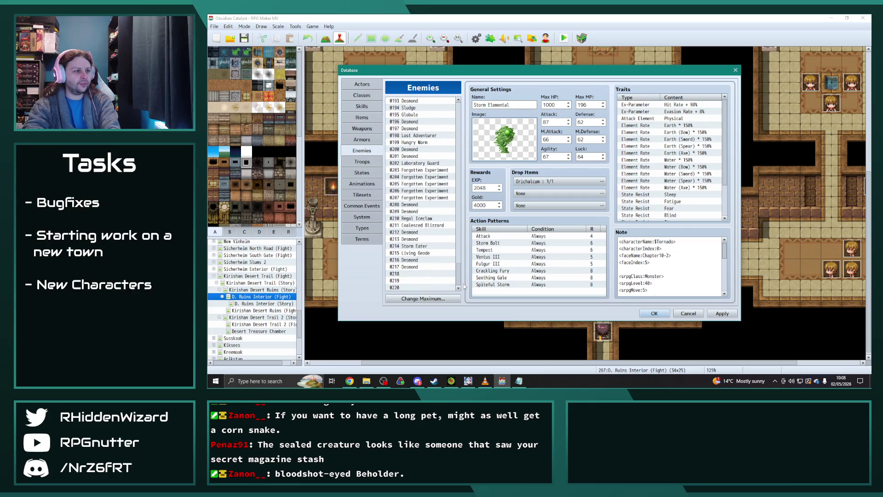
{"action": "left_click", "coordinate": [433, 177]}
{"action": "double_click", "coordinate": [504, 138]}
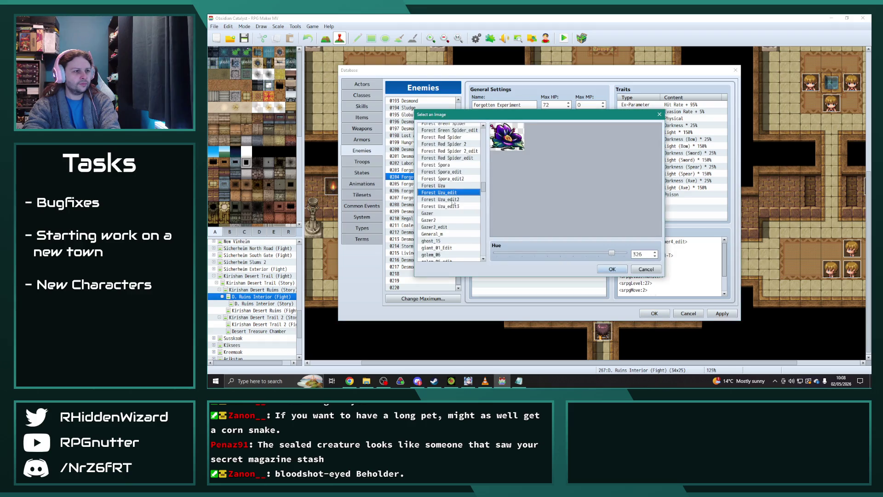
{"action": "left_click_drag", "start_coordinate": [612, 253], "coordinate": [497, 252]}
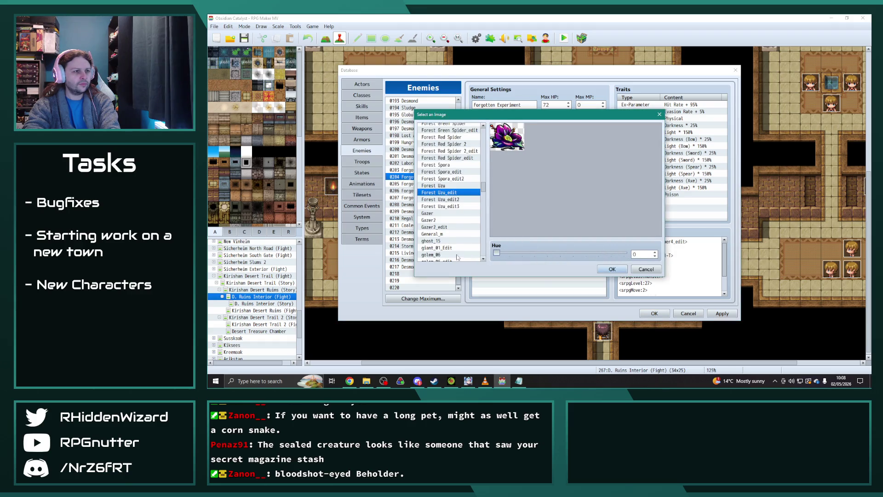
{"action": "left_click", "coordinate": [449, 201]}
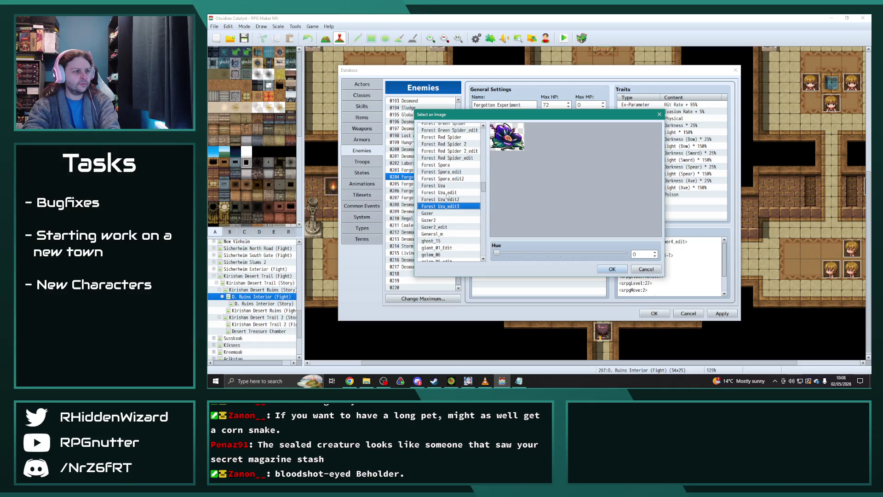
{"action": "left_click", "coordinate": [443, 186]}
{"action": "left_click", "coordinate": [446, 192]}
{"action": "left_click", "coordinate": [449, 199]}
{"action": "left_click", "coordinate": [449, 206]}
{"action": "left_click", "coordinate": [448, 200]}
{"action": "left_click", "coordinate": [450, 206]}
{"action": "left_click", "coordinate": [449, 200]}
{"action": "left_click", "coordinate": [450, 207]}
{"action": "left_click", "coordinate": [612, 271]}
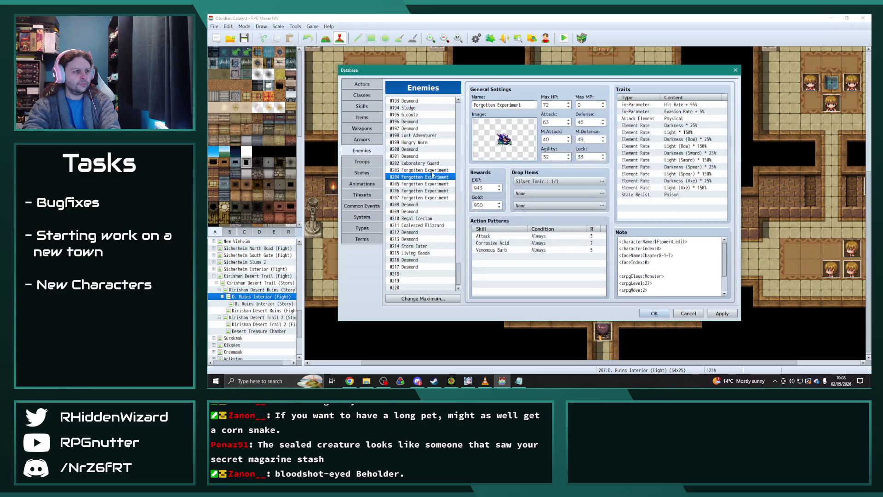
- Reconfirm Blighted Bloom's current sprite
{"action": "mouse_move", "coordinate": [460, 230]}
{"action": "left_mouse_down"}
{"action": "mouse_move", "coordinate": [457, 175]}
{"action": "mouse_move", "coordinate": [457, 198]}
{"action": "mouse_move", "coordinate": [429, 214]}
{"action": "left_mouse_up"}
{"action": "left_click", "coordinate": [429, 217]}
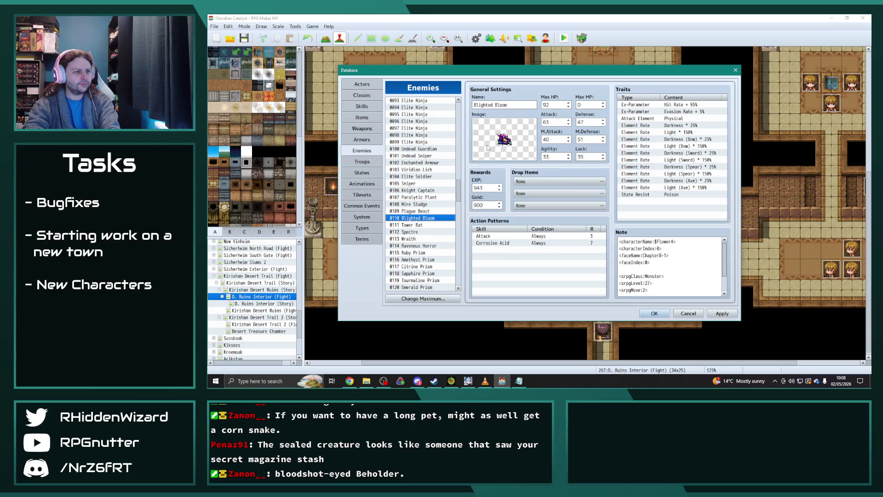
{"action": "double_click", "coordinate": [489, 147]}
{"action": "left_click", "coordinate": [611, 270]}
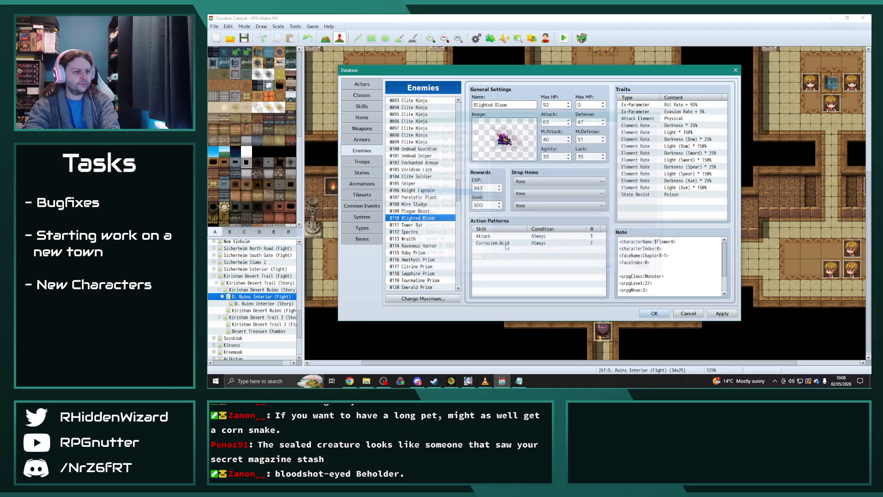
- Give the 0205 Forgotten Experiment the green Wind Avian_edit sprite and apply the database changes
{"action": "left_click_drag", "start_coordinate": [459, 206], "coordinate": [461, 279]}
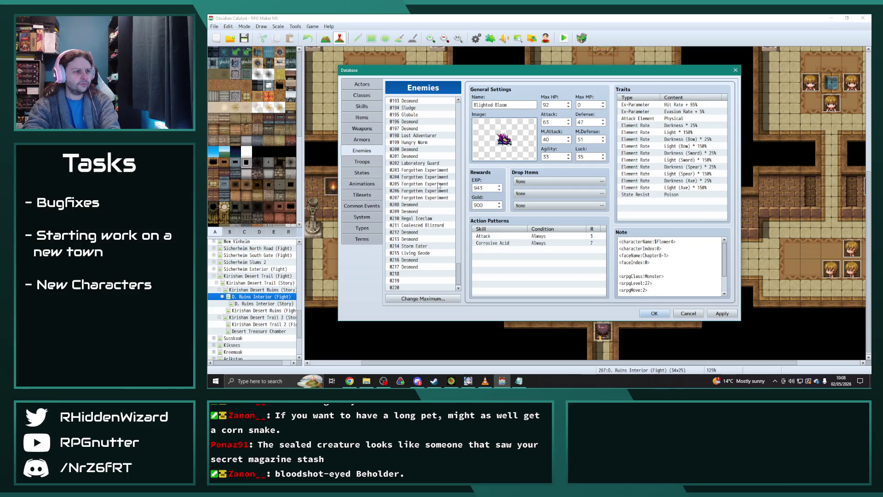
{"action": "left_click", "coordinate": [400, 183]}
{"action": "double_click", "coordinate": [492, 144]}
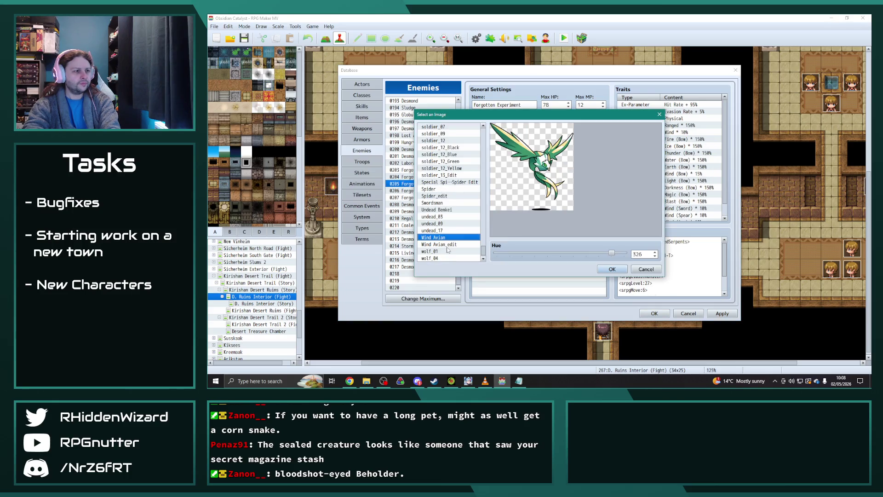
{"action": "left_click", "coordinate": [445, 245]}
{"action": "left_click_drag", "start_coordinate": [612, 256], "coordinate": [496, 254]}
{"action": "left_click", "coordinate": [611, 269]}
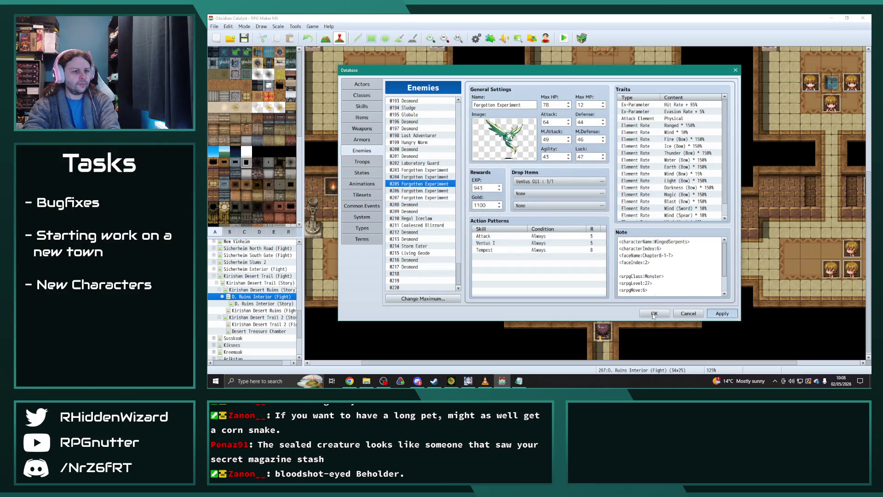
{"action": "left_click", "coordinate": [660, 317]}
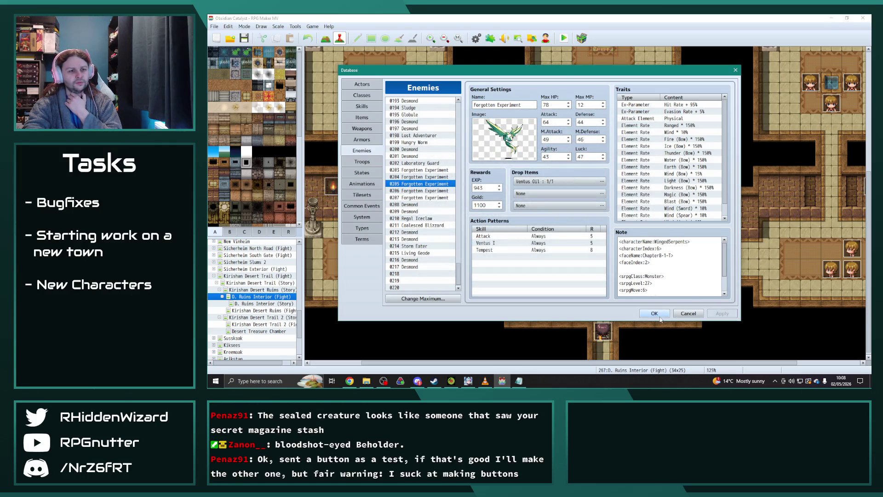
{"action": "left_click", "coordinate": [654, 314]}
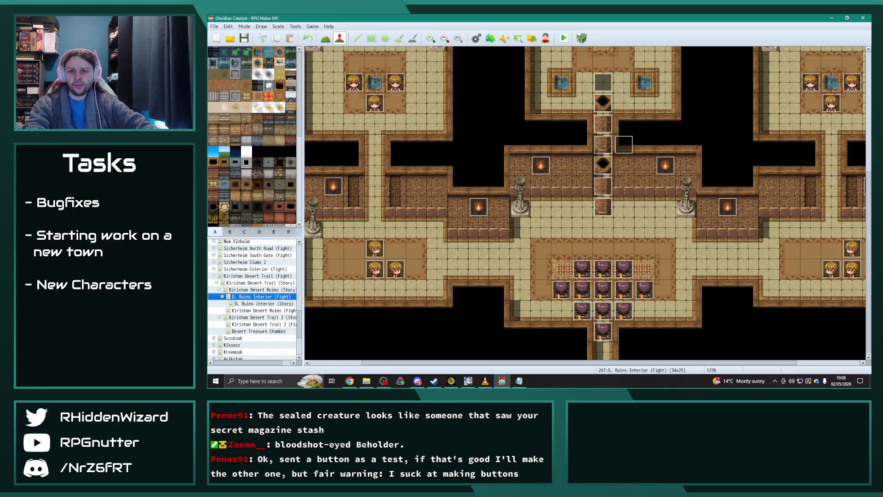
- Check Discord, then return to the D. Ruins Interior (Fight) map and open its corridor chest event
{"action": "key", "text": "alt+Tab"}
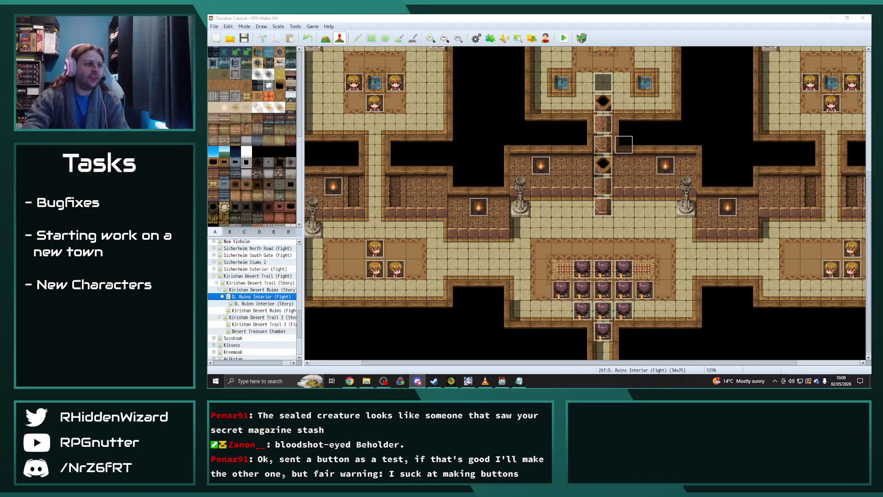
{"action": "left_click", "coordinate": [244, 38]}
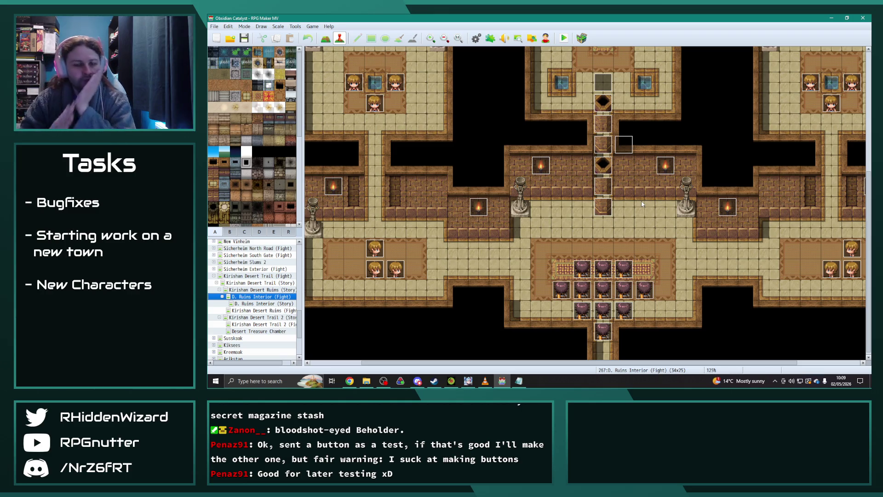
{"action": "double_click", "coordinate": [603, 207]}
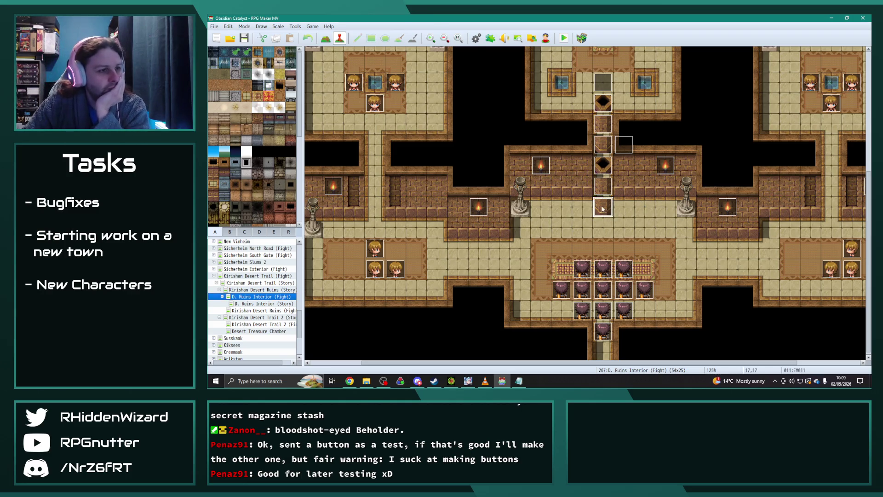
- Review pages 2 and 1 of chest event EV011, then switch to the Kirishan Desert Trail (Fight) map
{"action": "left_click", "coordinate": [382, 103]}
{"action": "left_click", "coordinate": [369, 102]}
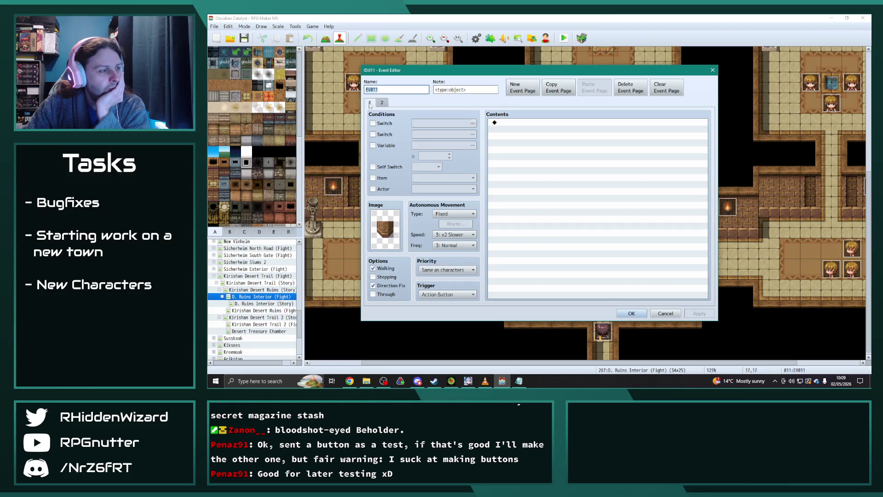
{"action": "left_click", "coordinate": [631, 314]}
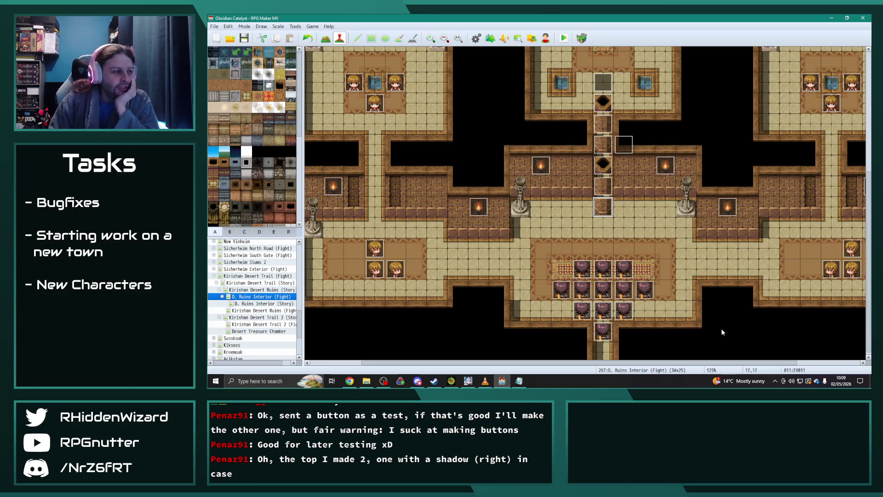
{"action": "left_click", "coordinate": [214, 276]}
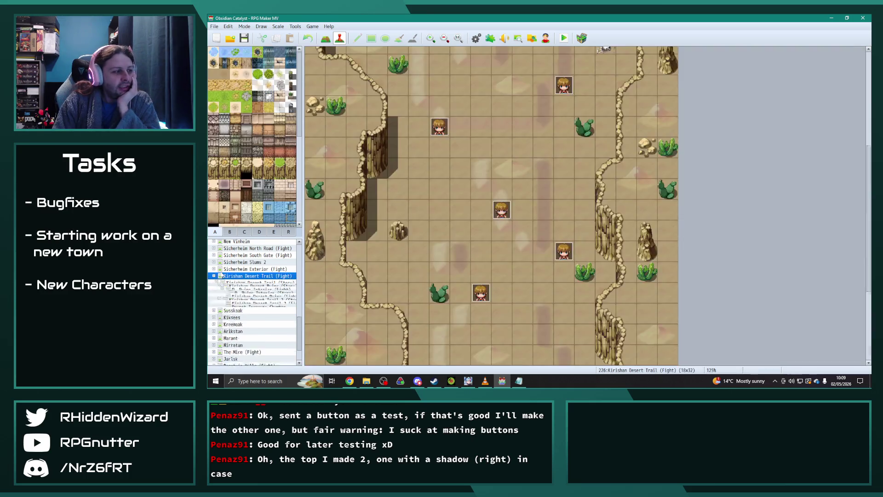
{"action": "left_click", "coordinate": [233, 355]}
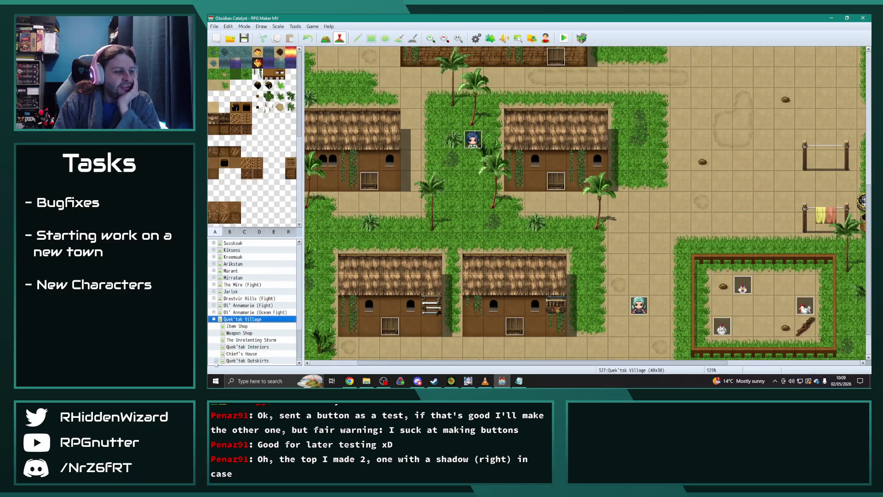
{"action": "left_click", "coordinate": [216, 362]}
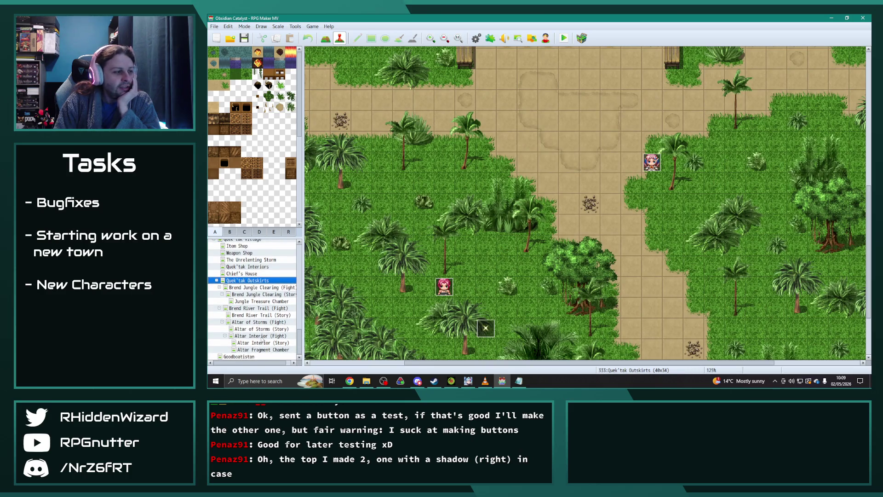
{"action": "left_click", "coordinate": [262, 336]}
{"action": "scroll", "coordinate": [601, 203], "scroll_direction": "down", "scroll_amount": 2}
{"action": "double_click", "coordinate": [545, 238]}
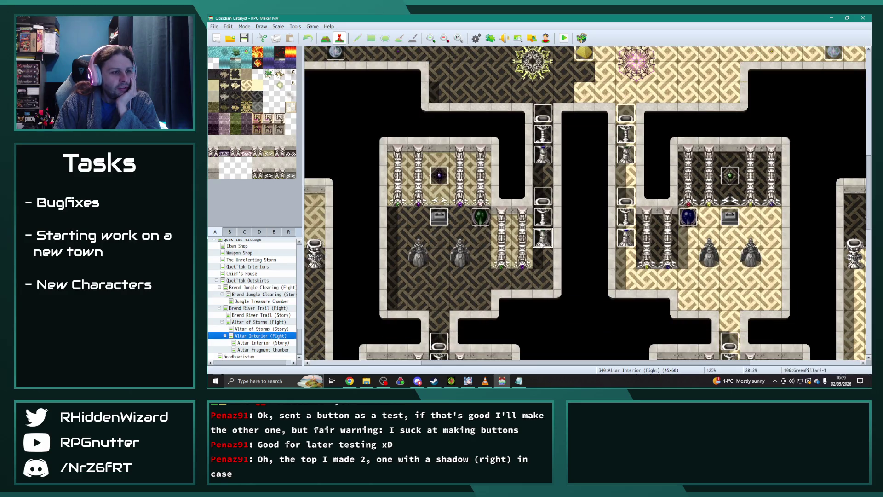
{"action": "left_click", "coordinate": [371, 103]}
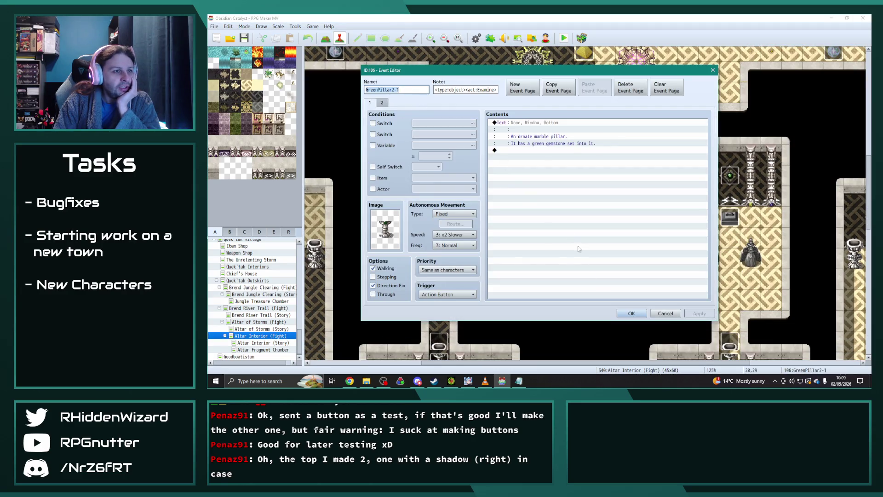
{"action": "left_click", "coordinate": [631, 313]}
{"action": "scroll", "coordinate": [552, 282], "scroll_direction": "down", "scroll_amount": 2}
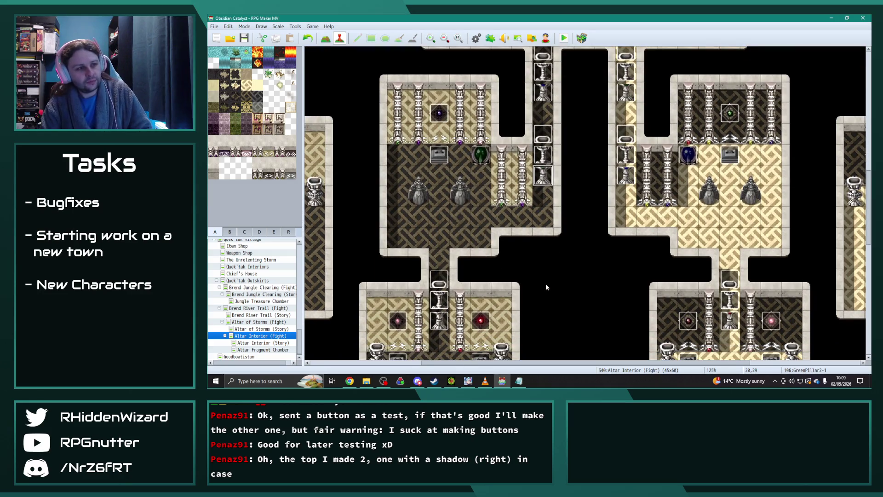
{"action": "scroll", "coordinate": [547, 283], "scroll_direction": "down", "scroll_amount": 2}
{"action": "scroll", "coordinate": [543, 283], "scroll_direction": "down", "scroll_amount": 3}
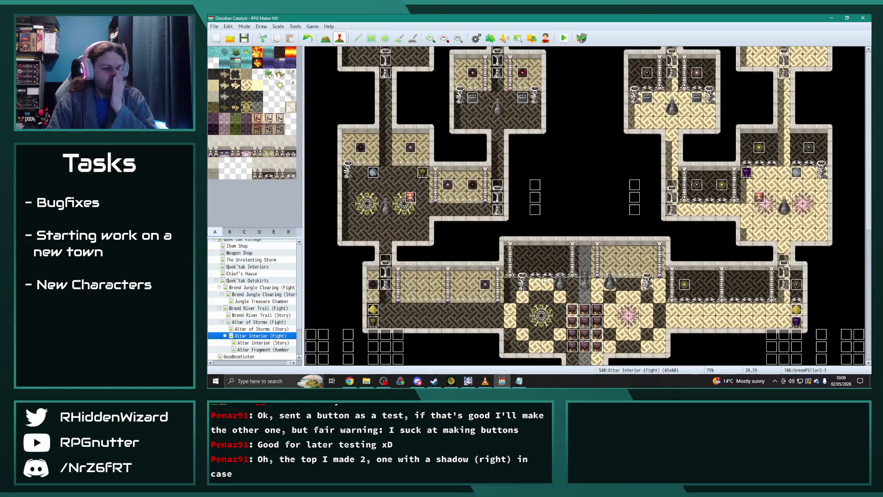
{"action": "double_click", "coordinate": [313, 362]}
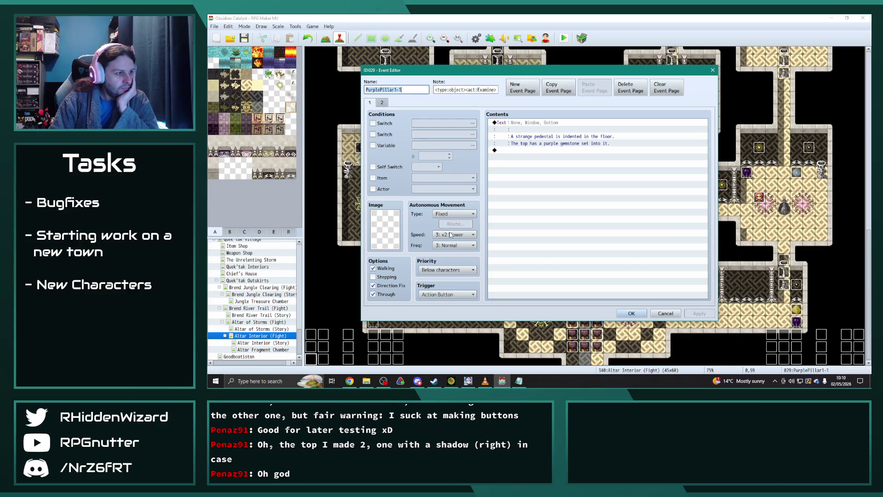
{"action": "key", "text": "Return"}
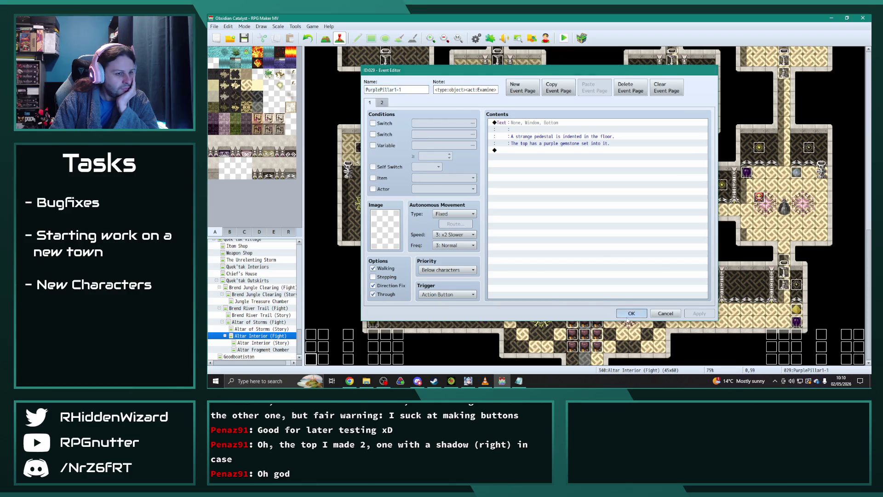
{"action": "double_click", "coordinate": [324, 360]}
{"action": "left_click", "coordinate": [382, 103]}
{"action": "left_click", "coordinate": [370, 103]}
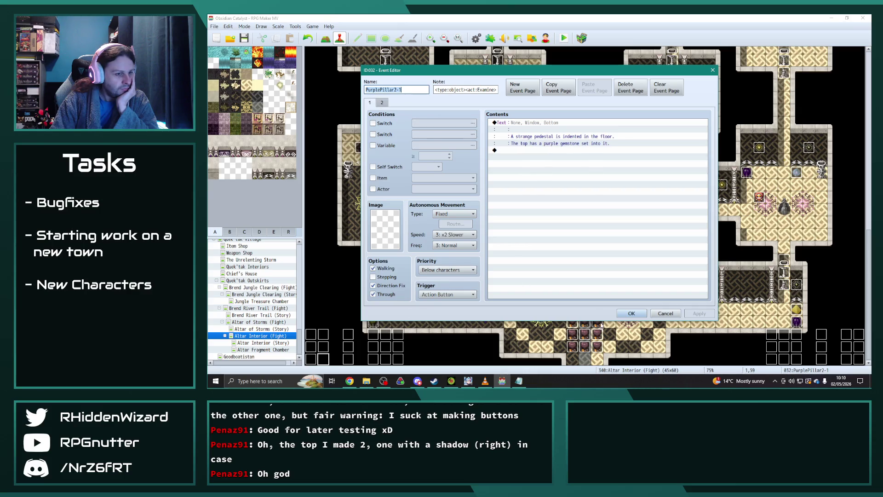
{"action": "left_click", "coordinate": [632, 314]}
{"action": "double_click", "coordinate": [323, 334]}
{"action": "left_click", "coordinate": [382, 103]}
{"action": "left_click", "coordinate": [371, 103]}
{"action": "left_click", "coordinate": [632, 313]}
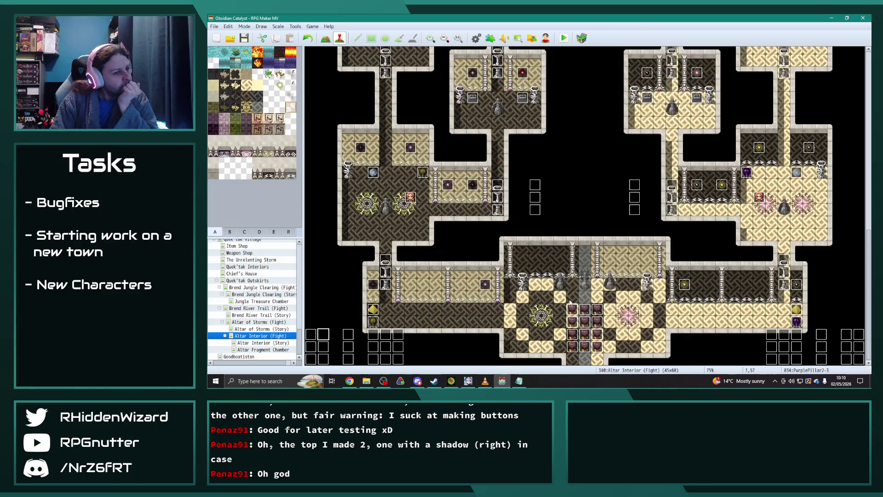
{"action": "left_click", "coordinate": [497, 211]}
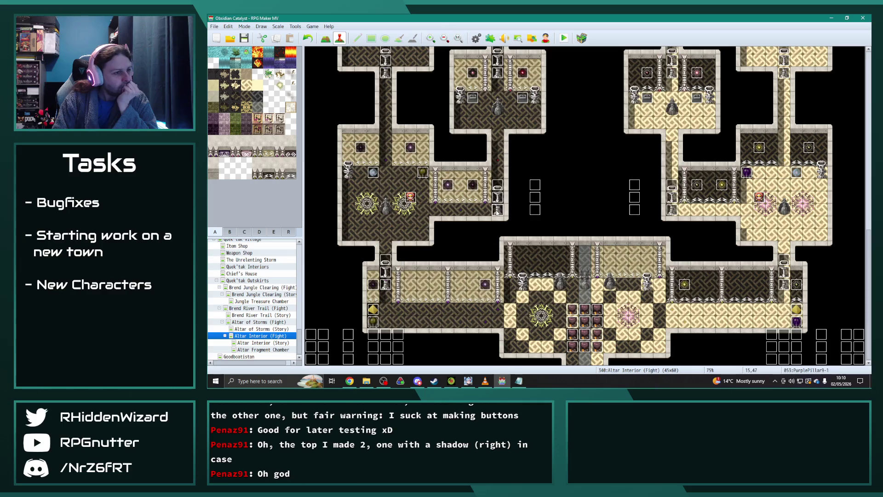
{"action": "double_click", "coordinate": [497, 210]}
{"action": "left_click", "coordinate": [382, 103]}
{"action": "left_click", "coordinate": [371, 103]}
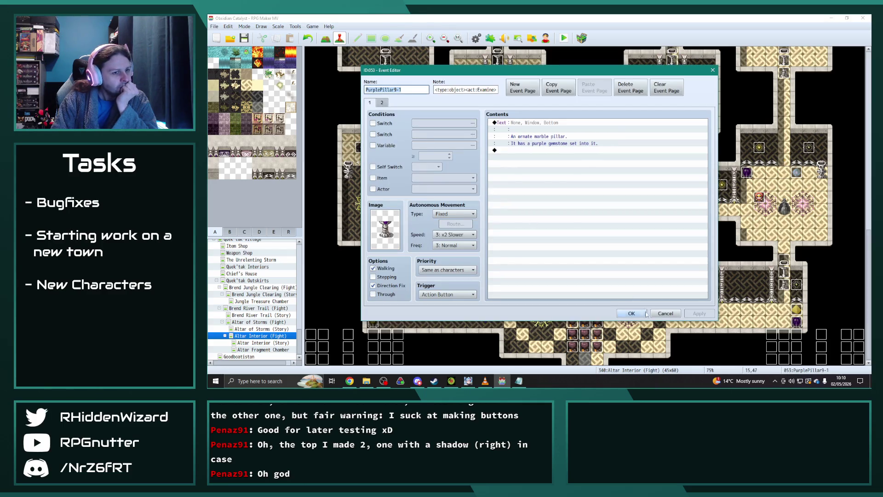
{"action": "left_click", "coordinate": [632, 314]}
{"action": "double_click", "coordinate": [497, 196]}
{"action": "left_click", "coordinate": [381, 103]}
{"action": "left_click", "coordinate": [369, 102]}
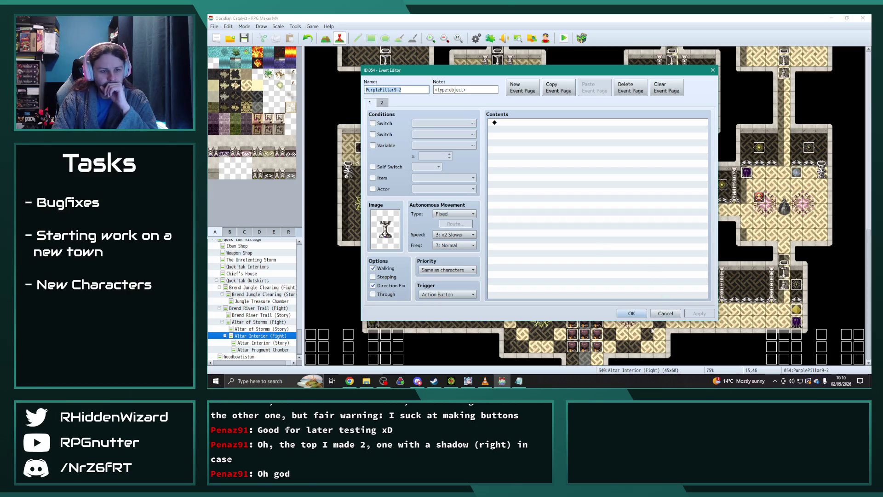
{"action": "left_click", "coordinate": [633, 315]}
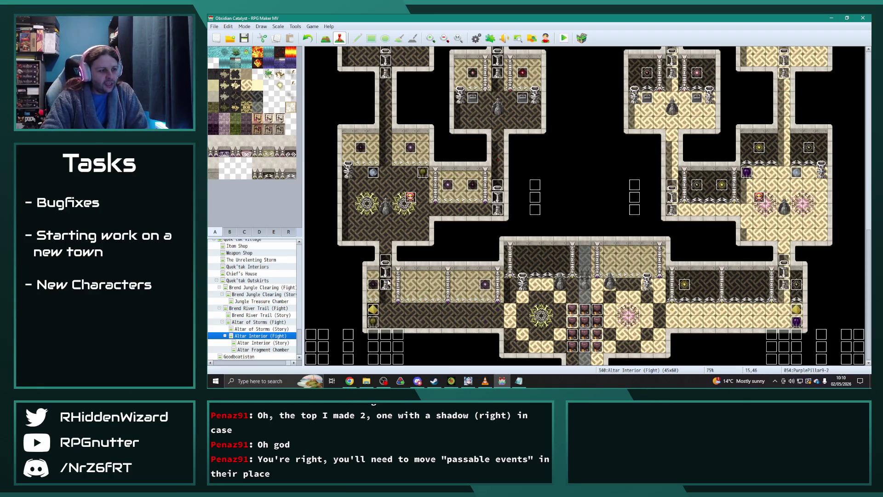
{"action": "double_click", "coordinate": [386, 283]}
{"action": "left_click", "coordinate": [383, 102]}
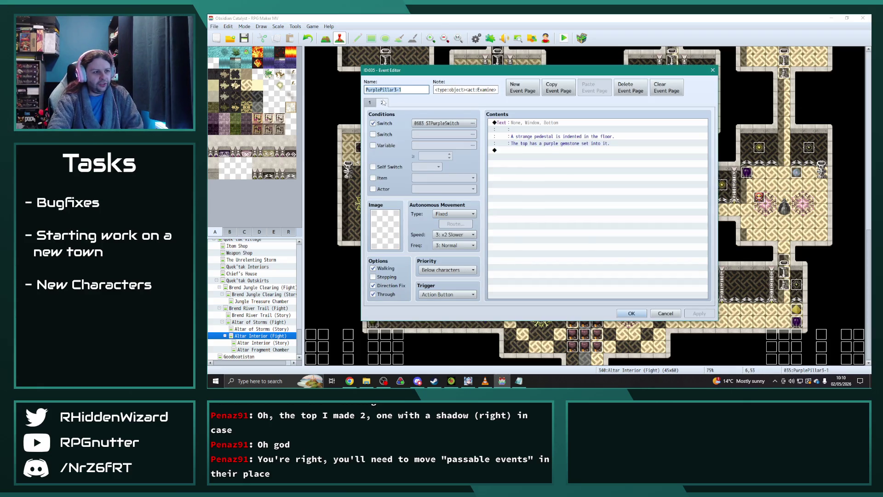
{"action": "left_click", "coordinate": [369, 102]}
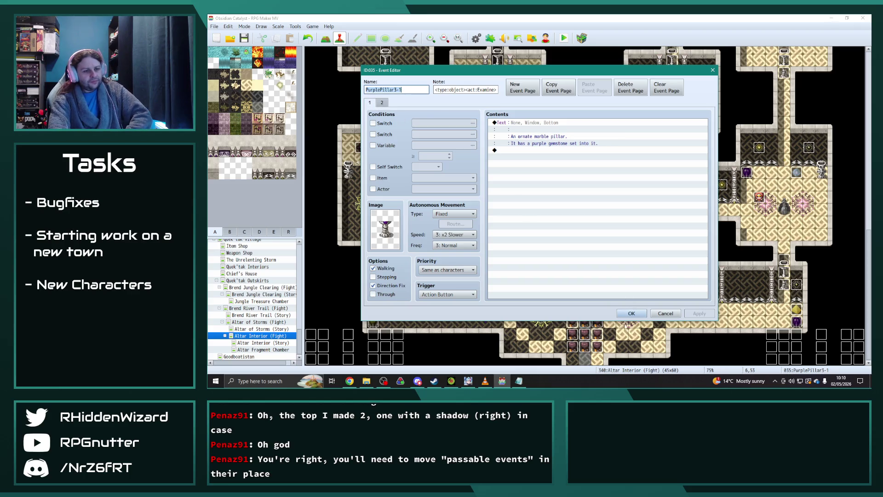
{"action": "left_click", "coordinate": [632, 314]}
{"action": "double_click", "coordinate": [348, 359]}
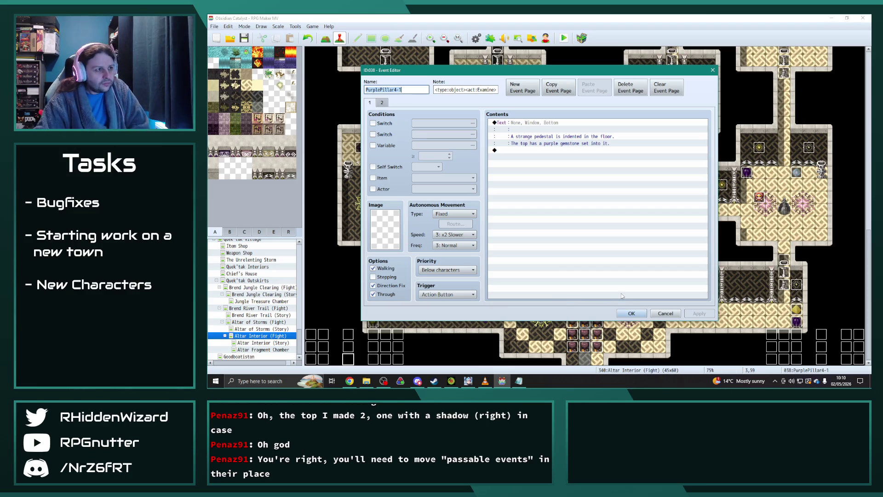
{"action": "left_click", "coordinate": [632, 314]}
{"action": "double_click", "coordinate": [385, 284]}
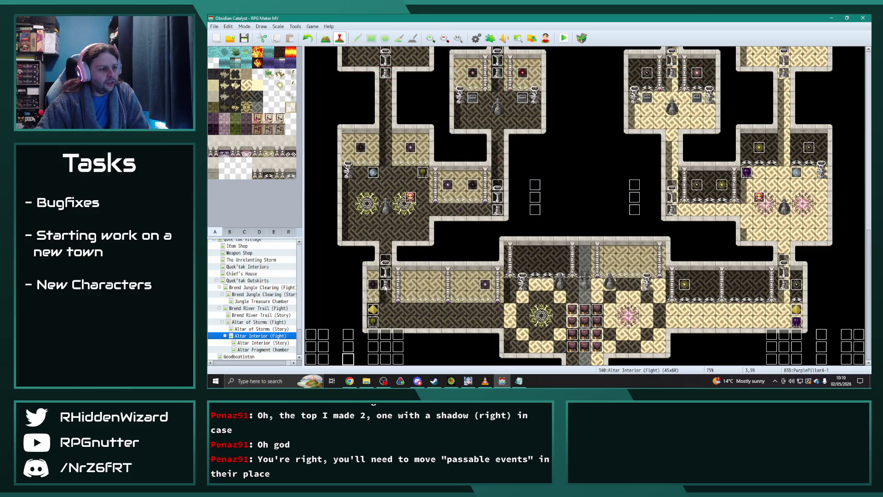
{"action": "left_click", "coordinate": [632, 313]}
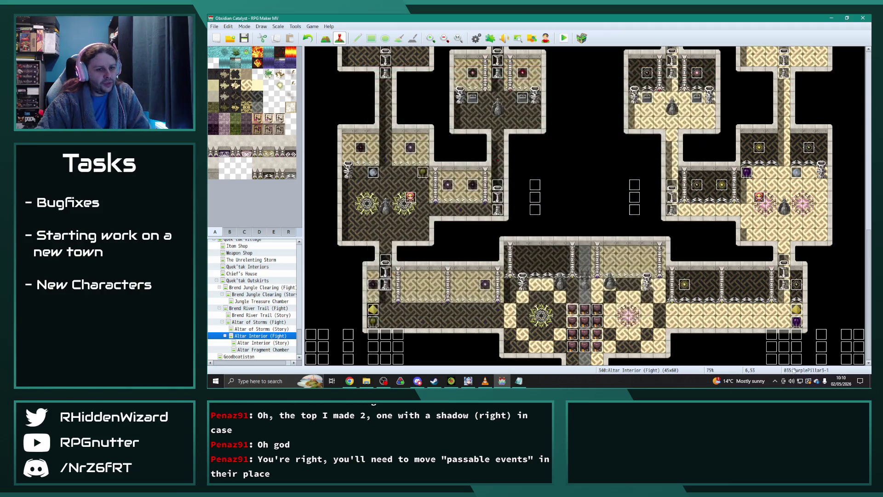
{"action": "double_click", "coordinate": [395, 123]}
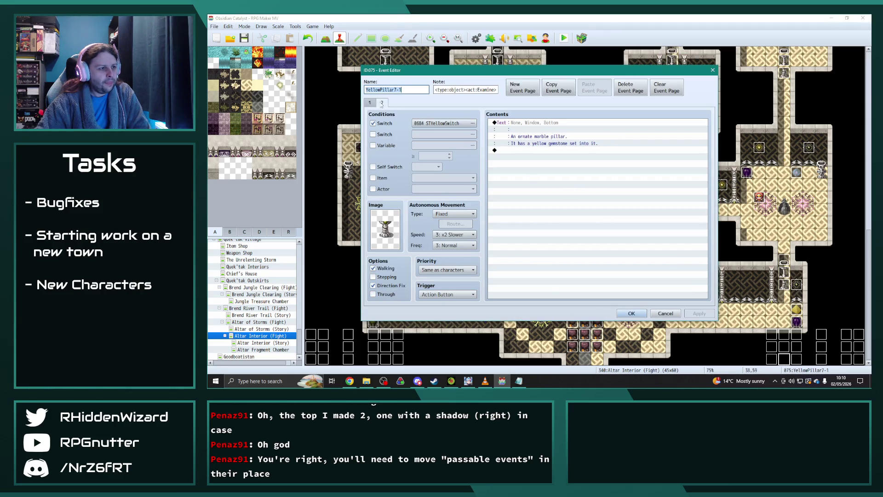
{"action": "left_click", "coordinate": [632, 313]}
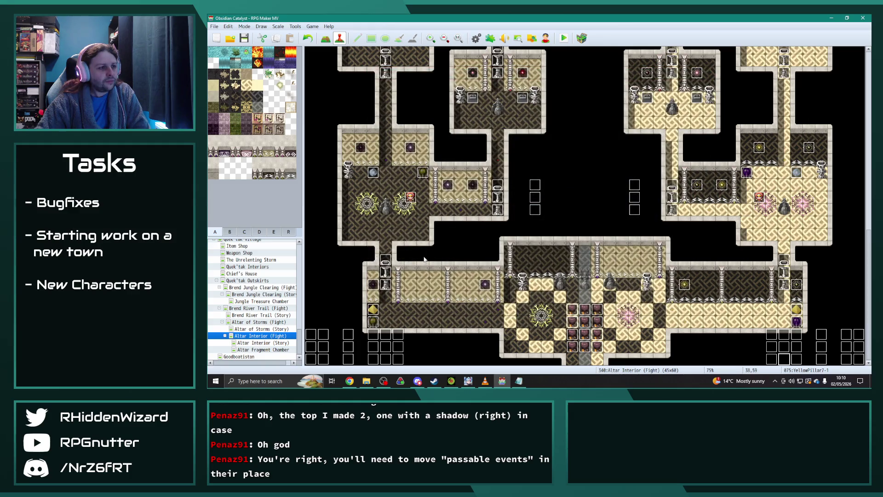
{"action": "left_click", "coordinate": [341, 286]}
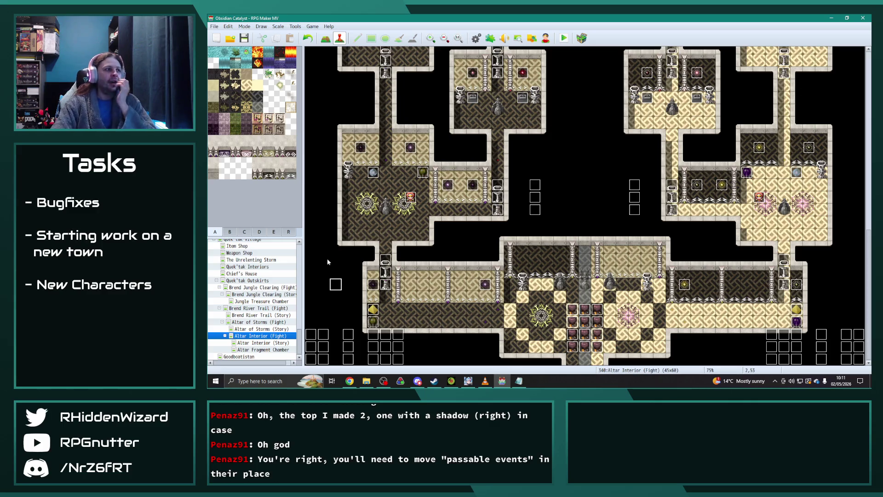
{"action": "left_click", "coordinate": [229, 232]}
{"action": "left_click", "coordinate": [241, 234]}
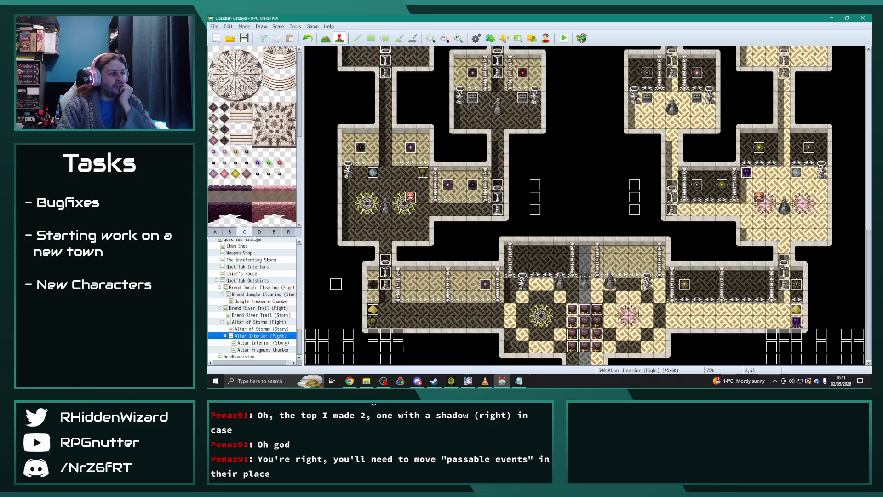
{"action": "left_click", "coordinate": [259, 232]}
{"action": "left_click", "coordinate": [276, 233]}
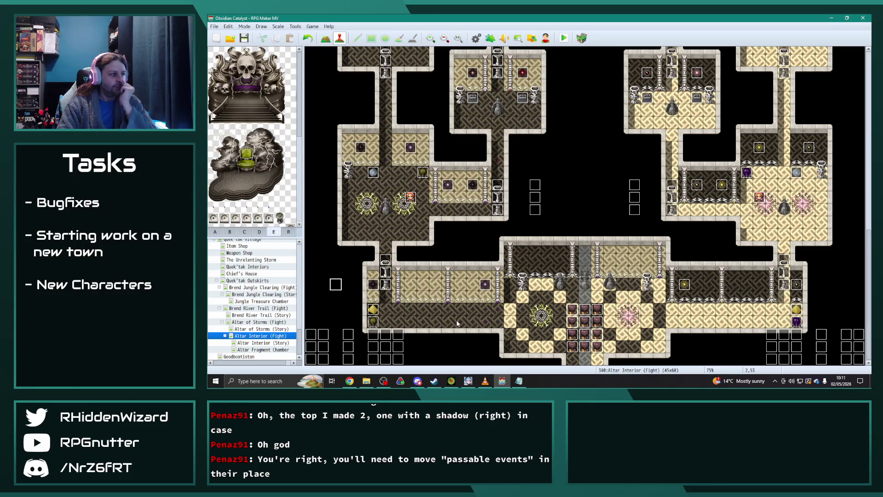
{"action": "scroll", "coordinate": [282, 194], "scroll_direction": "down", "scroll_amount": 4}
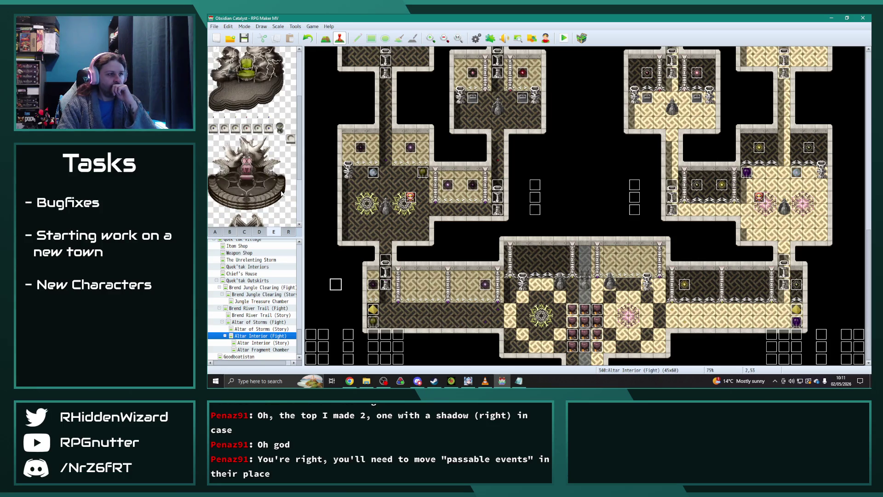
{"action": "left_click", "coordinate": [215, 231]}
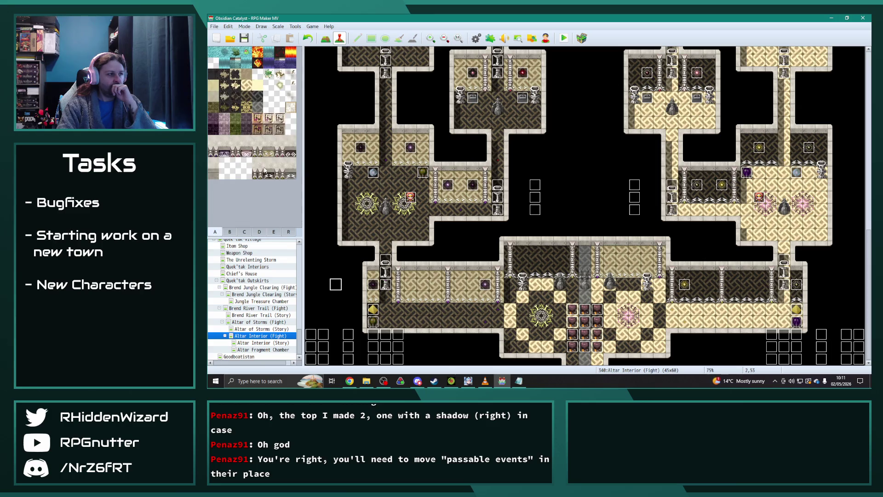
{"action": "left_click", "coordinate": [230, 232]}
{"action": "scroll", "coordinate": [253, 138], "scroll_direction": "down", "scroll_amount": 4}
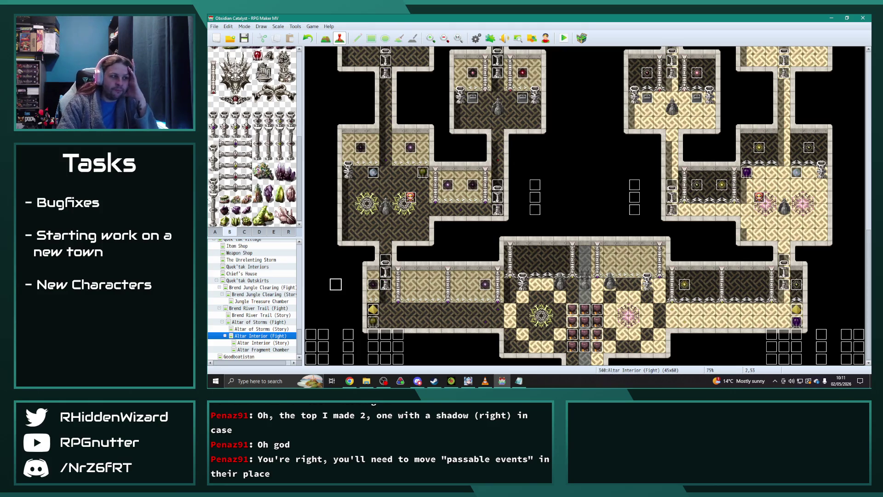
{"action": "left_click", "coordinate": [244, 231]}
{"action": "scroll", "coordinate": [244, 174], "scroll_direction": "down", "scroll_amount": 3}
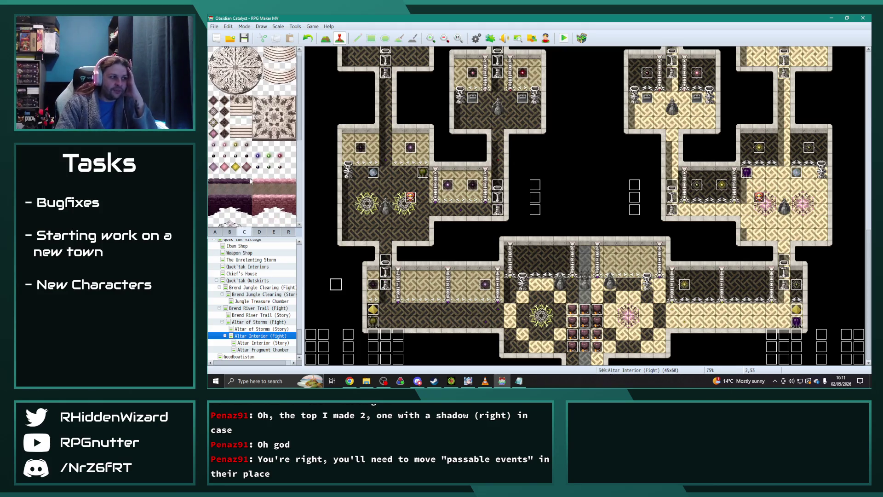
{"action": "scroll", "coordinate": [244, 175], "scroll_direction": "down", "scroll_amount": 4}
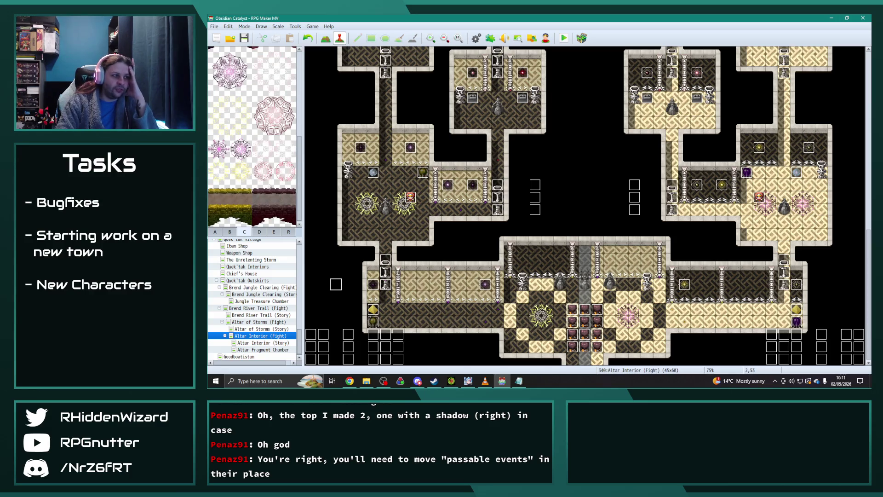
{"action": "scroll", "coordinate": [308, 172], "scroll_direction": "up", "scroll_amount": 5}
{"action": "left_click", "coordinate": [259, 231]}
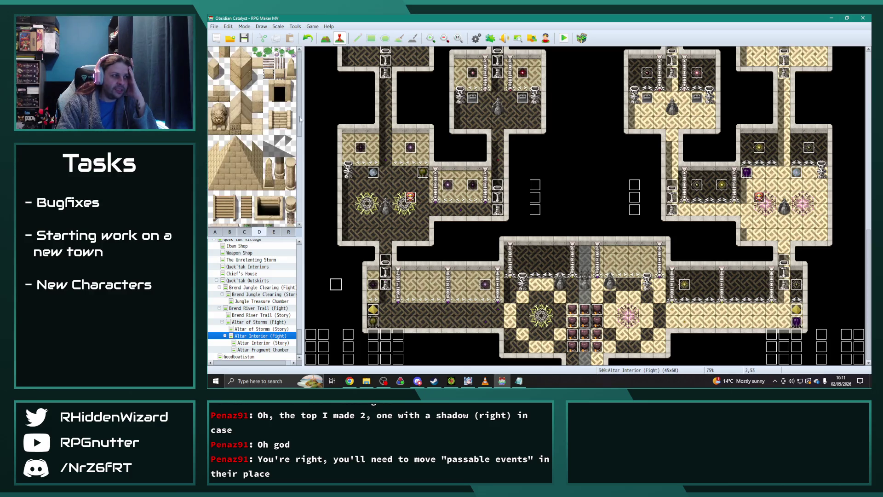
{"action": "scroll", "coordinate": [303, 98], "scroll_direction": "down", "scroll_amount": 5}
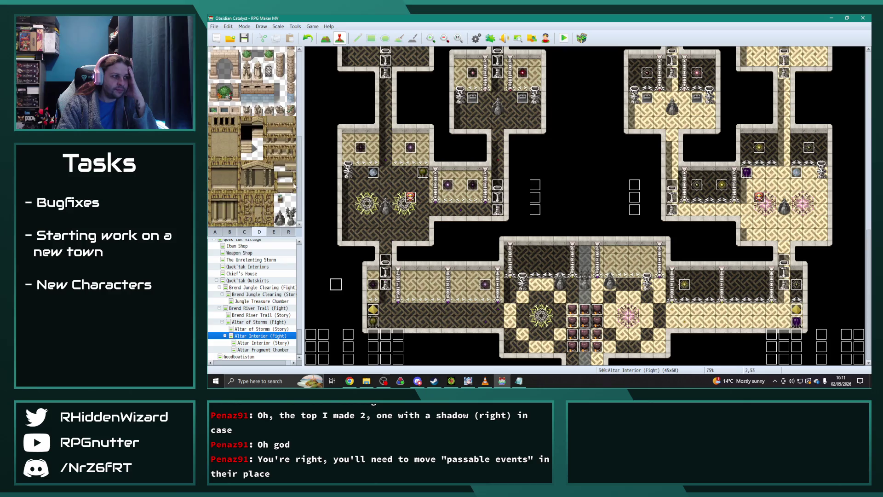
{"action": "left_click", "coordinate": [274, 232]}
{"action": "scroll", "coordinate": [297, 170], "scroll_direction": "down", "scroll_amount": 2}
{"action": "scroll", "coordinate": [297, 170], "scroll_direction": "down", "scroll_amount": 3}
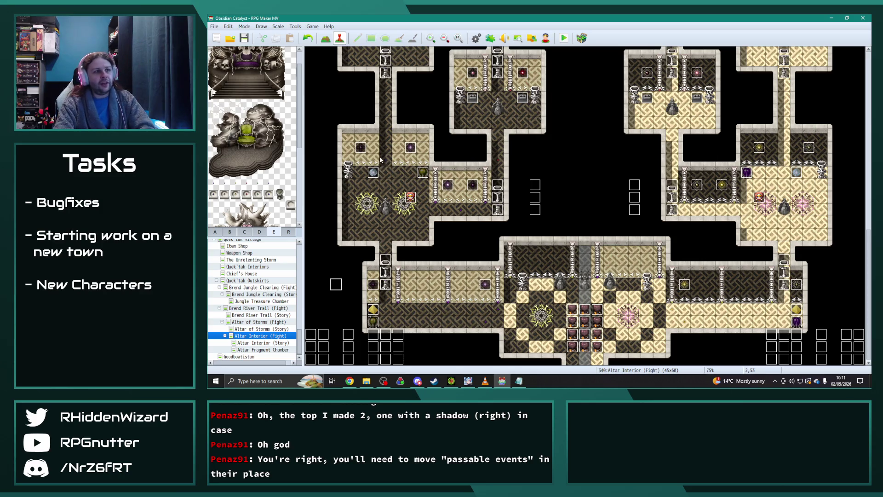
{"action": "scroll", "coordinate": [391, 164], "scroll_direction": "up", "scroll_amount": 2}
{"action": "scroll", "coordinate": [440, 164], "scroll_direction": "up", "scroll_amount": 1}
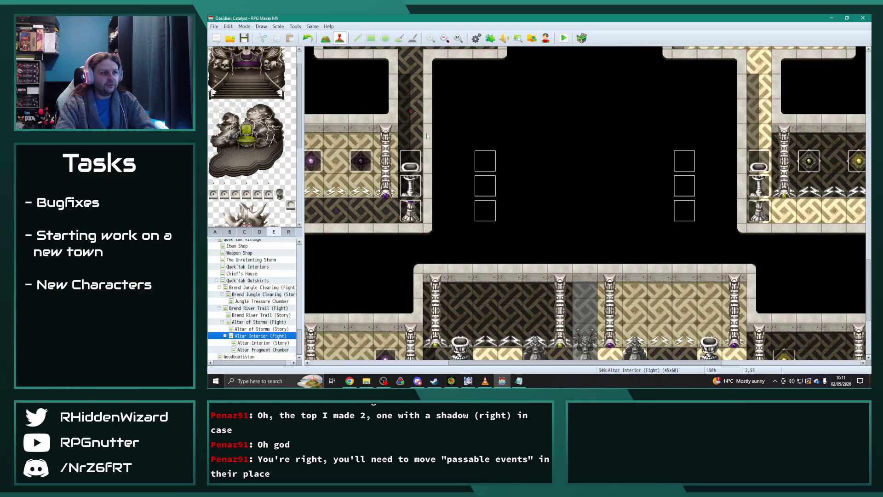
{"action": "scroll", "coordinate": [435, 186], "scroll_direction": "down", "scroll_amount": 2}
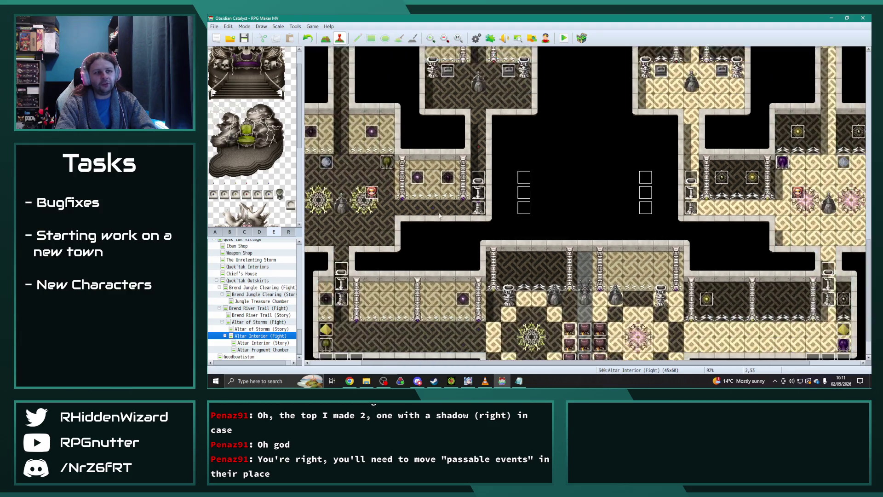
{"action": "scroll", "coordinate": [438, 294], "scroll_direction": "down", "scroll_amount": 1}
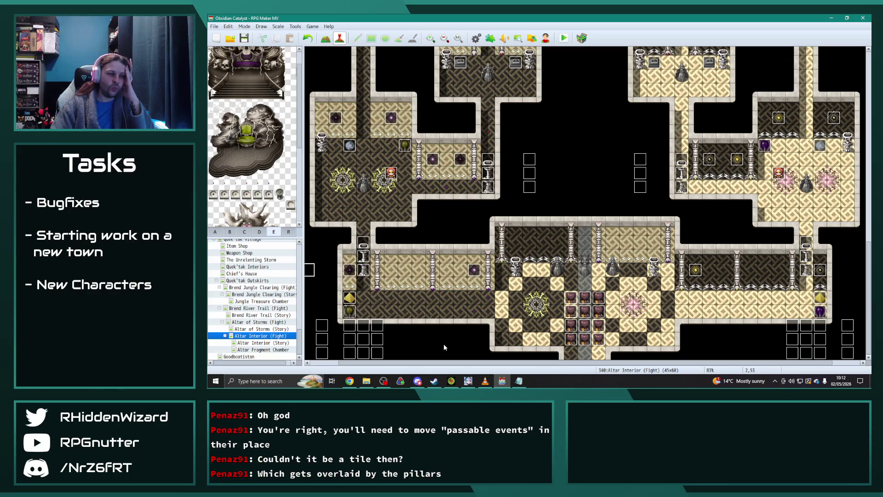
{"action": "double_click", "coordinate": [247, 281]}
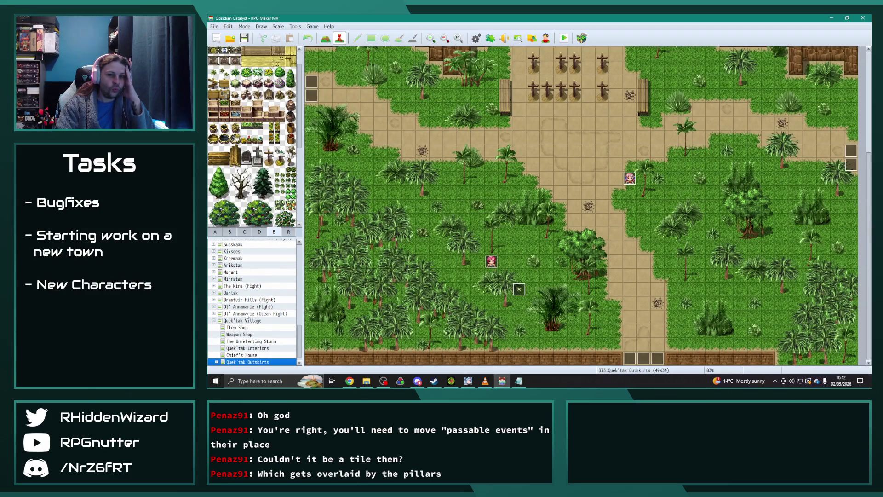
- Expand Kirishan Desert Trail (Fight) under Quek'tak Village and open the Desert Treasure Chamber map
{"action": "left_click", "coordinate": [214, 320]}
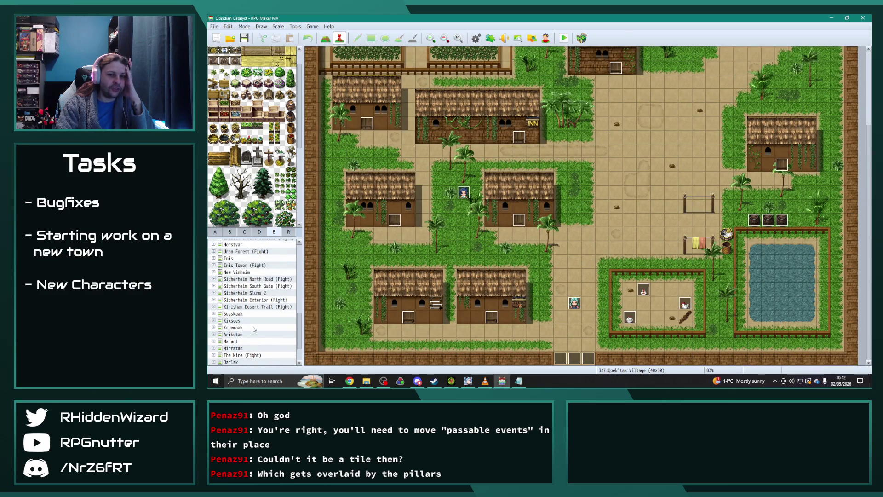
{"action": "left_click", "coordinate": [215, 306]}
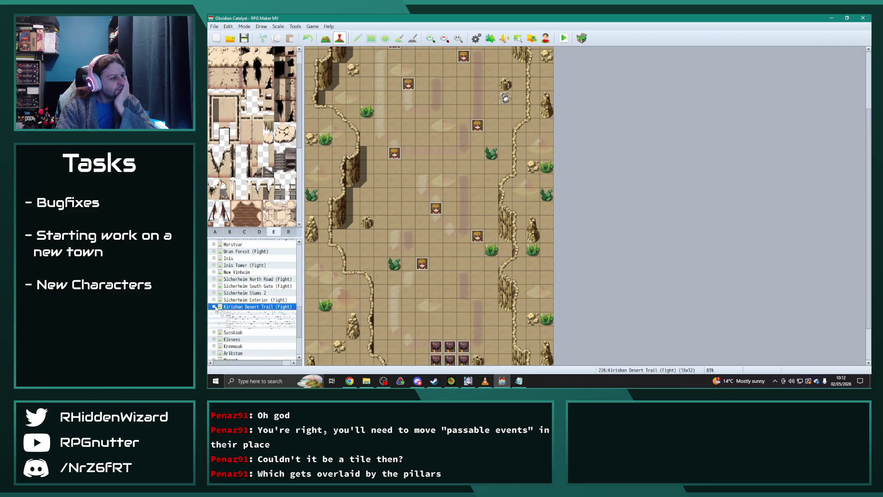
{"action": "scroll", "coordinate": [267, 312], "scroll_direction": "down", "scroll_amount": 2}
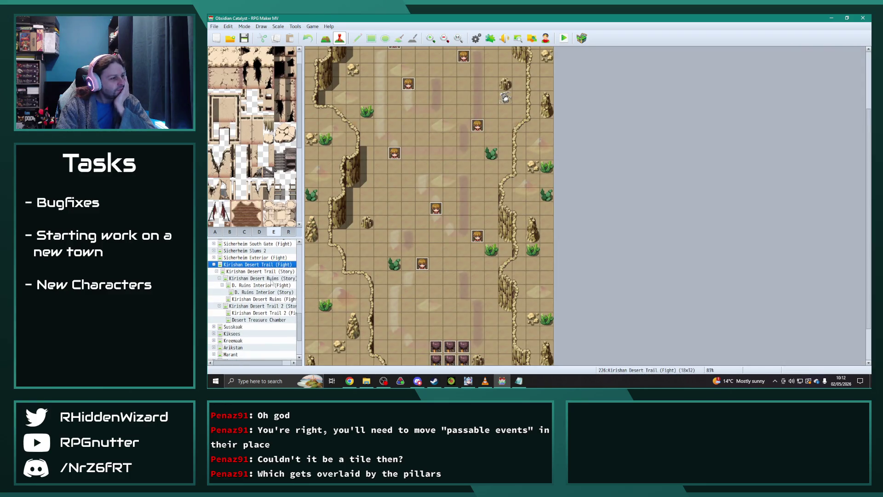
{"action": "left_click", "coordinate": [263, 320]}
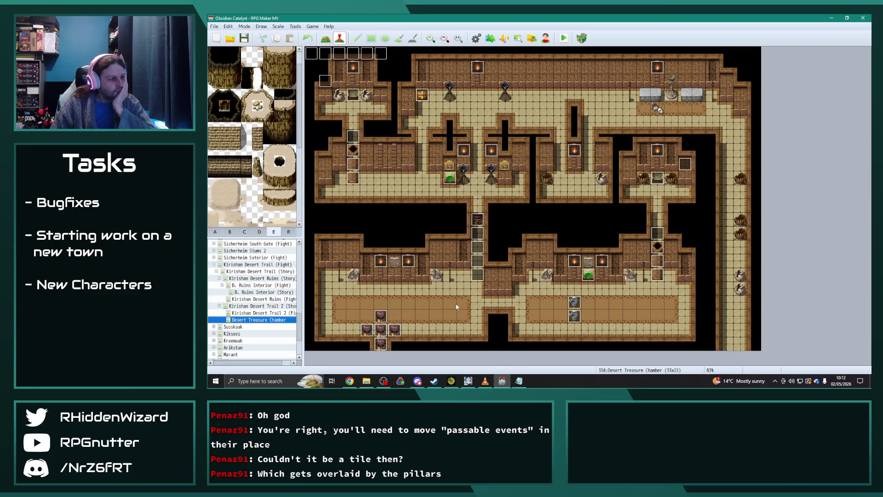
{"action": "left_click", "coordinate": [251, 232]}
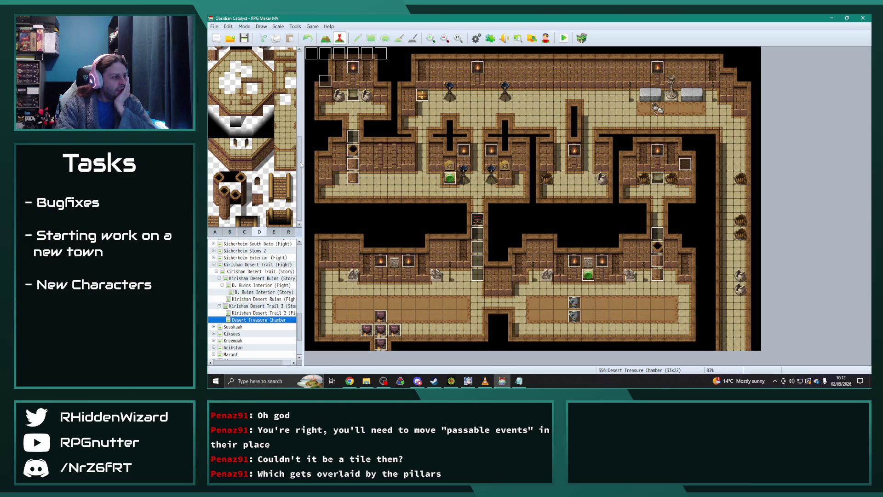
{"action": "left_click", "coordinate": [236, 198]}
{"action": "scroll", "coordinate": [299, 198], "scroll_direction": "up", "scroll_amount": 2}
{"action": "left_click", "coordinate": [250, 234]}
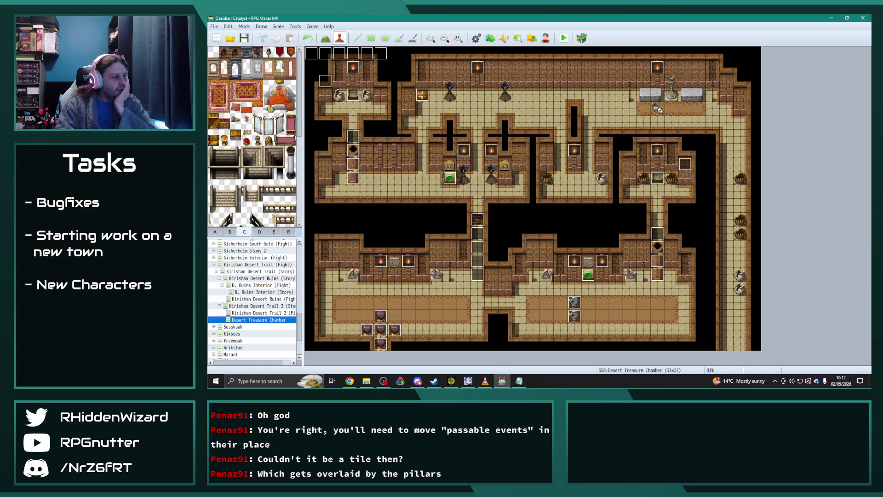
{"action": "scroll", "coordinate": [266, 184], "scroll_direction": "down", "scroll_amount": 5}
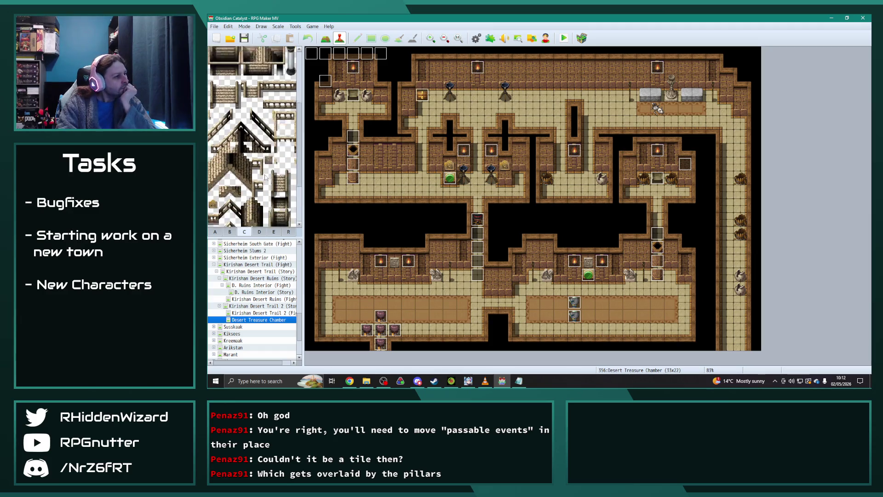
{"action": "scroll", "coordinate": [265, 177], "scroll_direction": "down", "scroll_amount": 1}
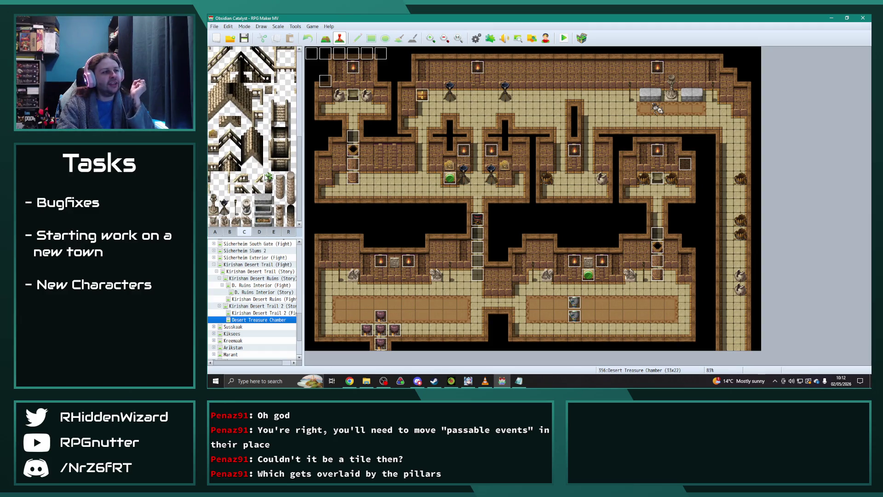
{"action": "left_click", "coordinate": [224, 177]}
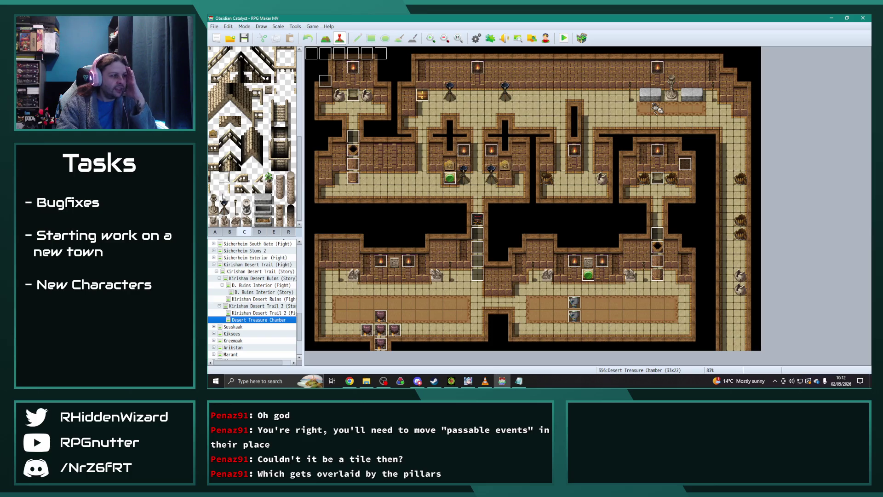
{"action": "scroll", "coordinate": [266, 210], "scroll_direction": "up", "scroll_amount": 10}
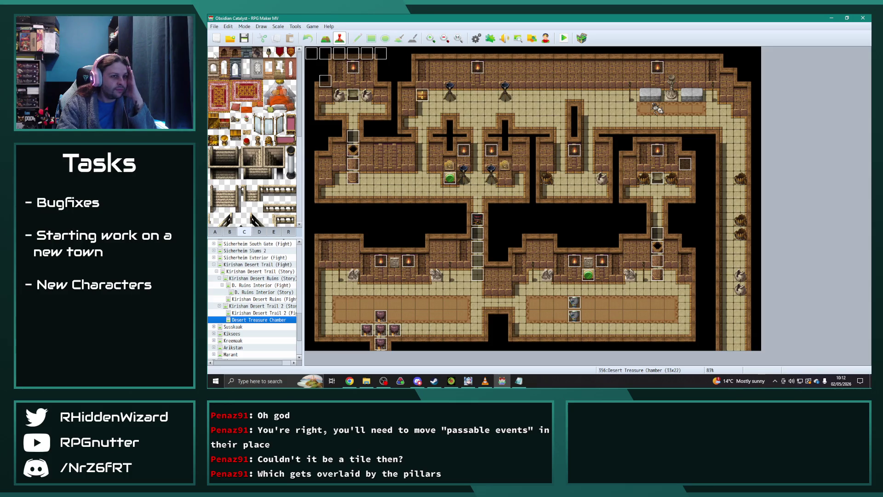
{"action": "left_click", "coordinate": [230, 231]}
{"action": "scroll", "coordinate": [294, 135], "scroll_direction": "down", "scroll_amount": 8}
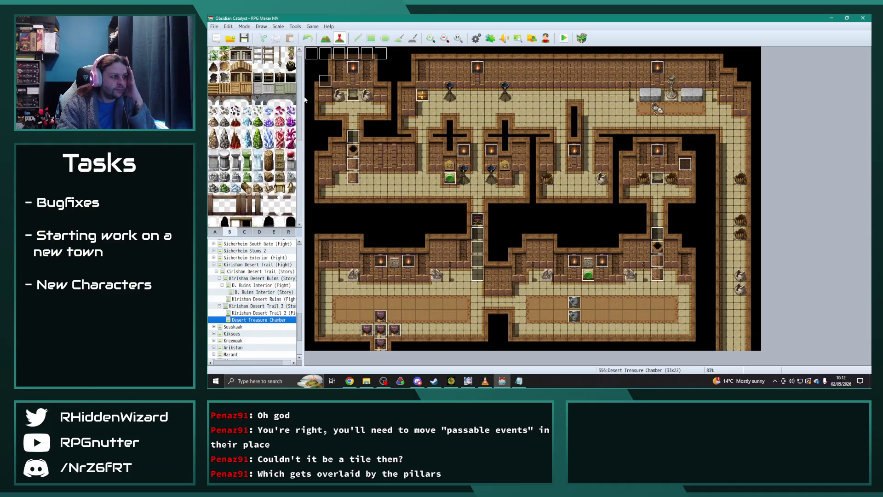
{"action": "left_click", "coordinate": [214, 231]}
{"action": "scroll", "coordinate": [253, 138], "scroll_direction": "down", "scroll_amount": 5}
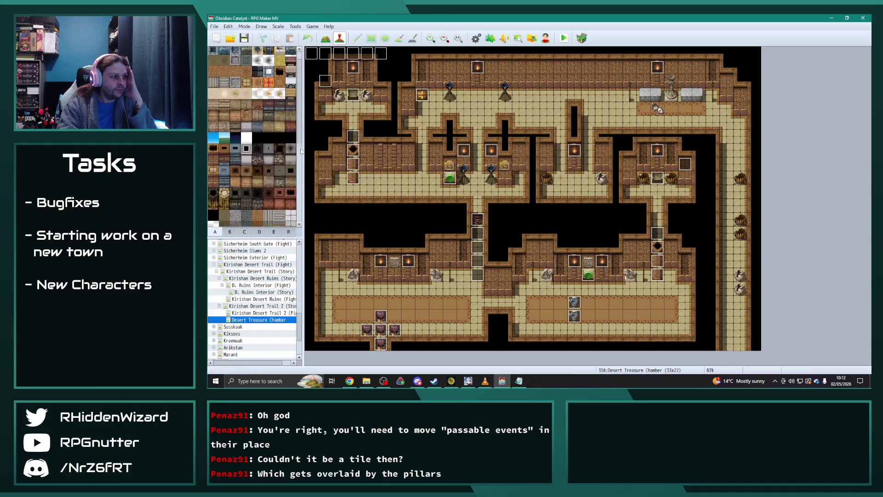
{"action": "left_click", "coordinate": [274, 232]}
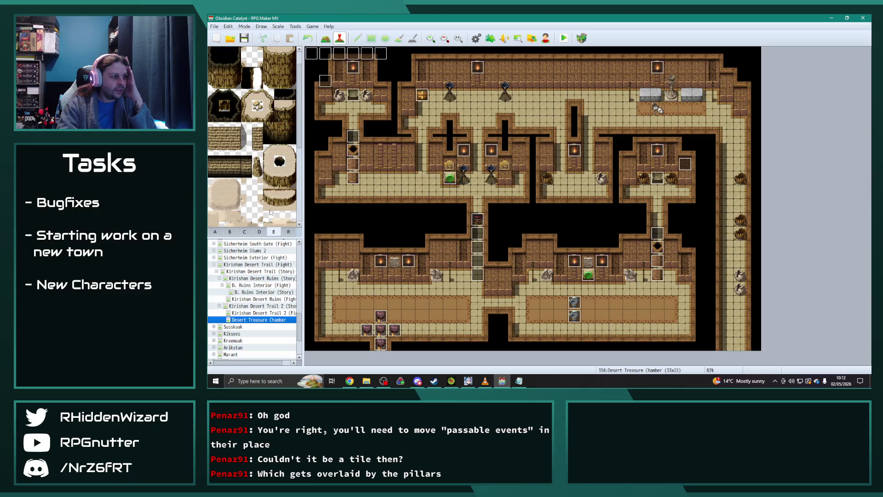
{"action": "scroll", "coordinate": [269, 205], "scroll_direction": "up", "scroll_amount": 1}
{"action": "scroll", "coordinate": [270, 205], "scroll_direction": "down", "scroll_amount": 5}
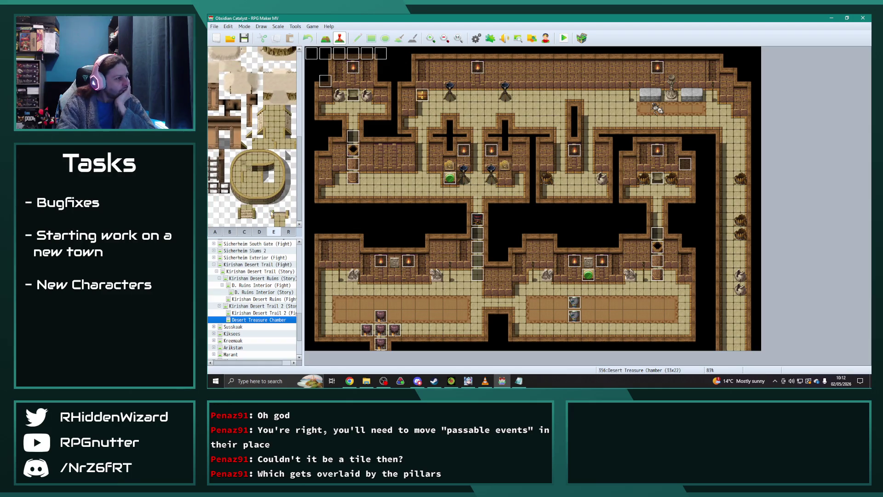
{"action": "left_click", "coordinate": [226, 210]}
{"action": "left_click", "coordinate": [262, 233]}
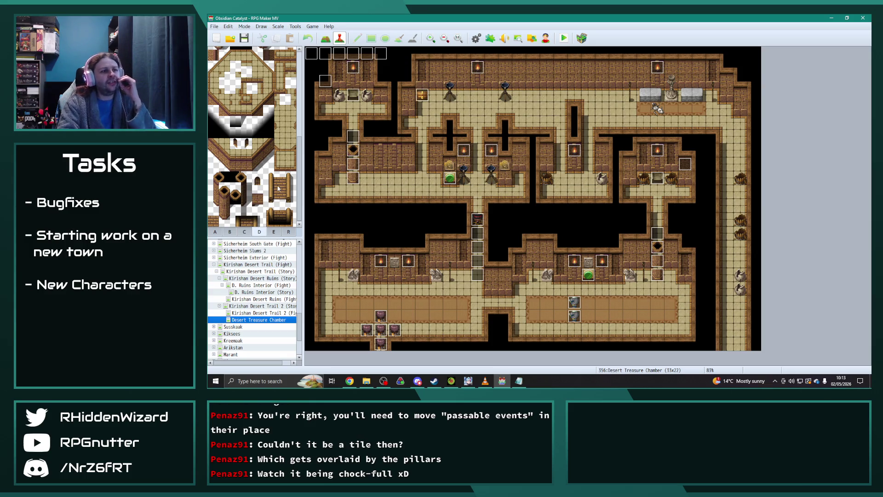
{"action": "scroll", "coordinate": [276, 174], "scroll_direction": "up", "scroll_amount": 5}
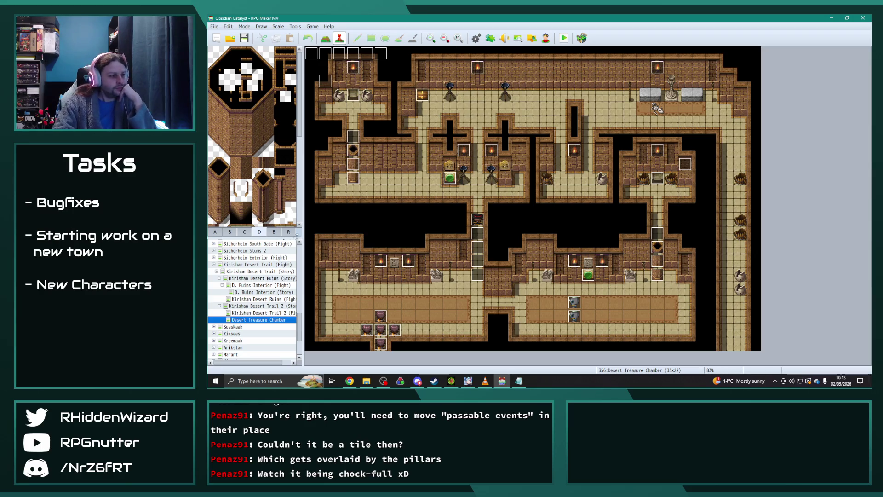
{"action": "left_click", "coordinate": [266, 285]}
- Look over the D. Ruins Interior (Fight) and Desert Treasure Chamber map properties without changing them
{"action": "right_click", "coordinate": [266, 284]}
{"action": "left_click", "coordinate": [291, 289]}
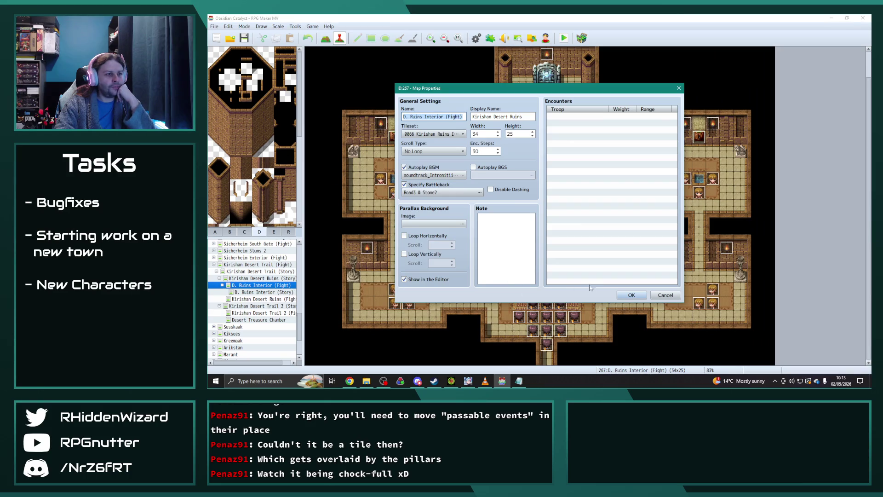
{"action": "left_click", "coordinate": [631, 295]}
{"action": "left_click", "coordinate": [268, 320]}
{"action": "right_click", "coordinate": [267, 320]}
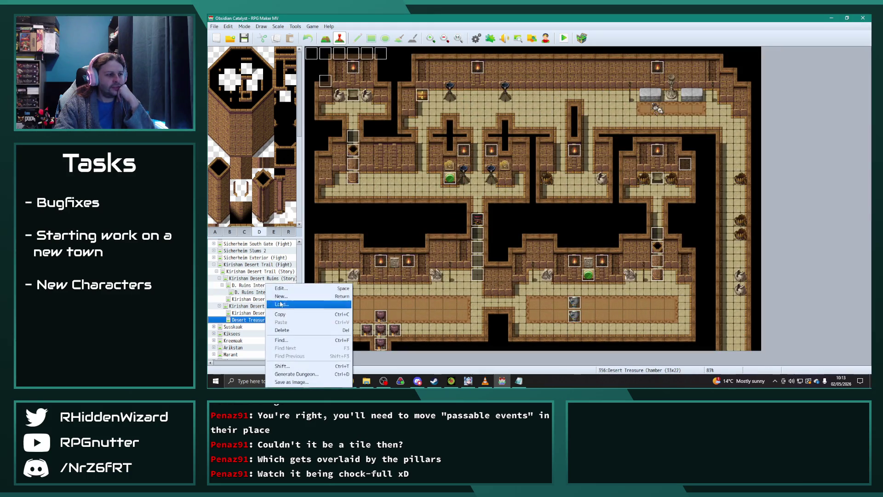
{"action": "left_click", "coordinate": [280, 288]}
{"action": "key", "text": "Escape"}
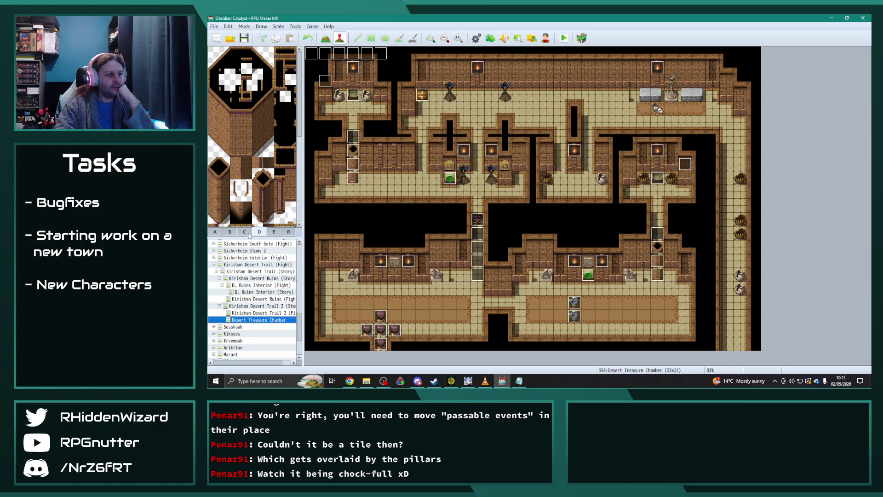
- Browse the tileset sheets and select a tile from sheet E
{"action": "left_click", "coordinate": [274, 234]}
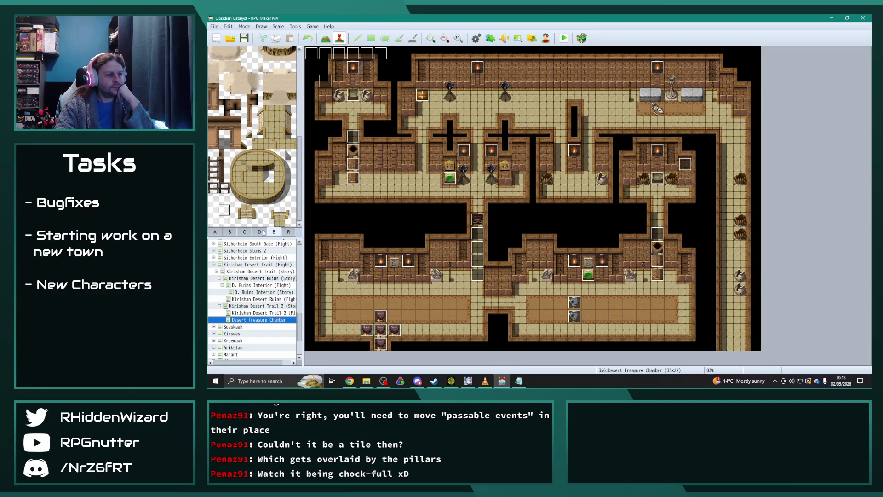
{"action": "left_click", "coordinate": [244, 232]}
{"action": "left_click", "coordinate": [229, 233]}
{"action": "scroll", "coordinate": [276, 207], "scroll_direction": "down", "scroll_amount": 5}
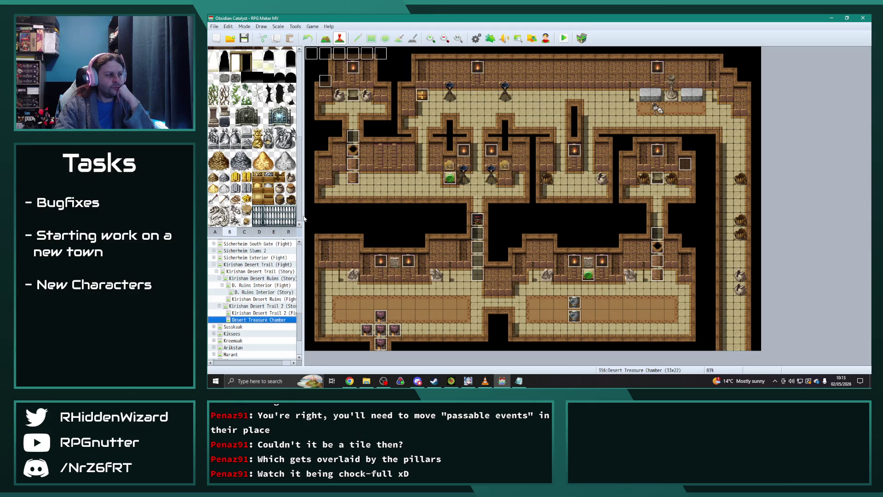
{"action": "scroll", "coordinate": [298, 104], "scroll_direction": "up", "scroll_amount": 5}
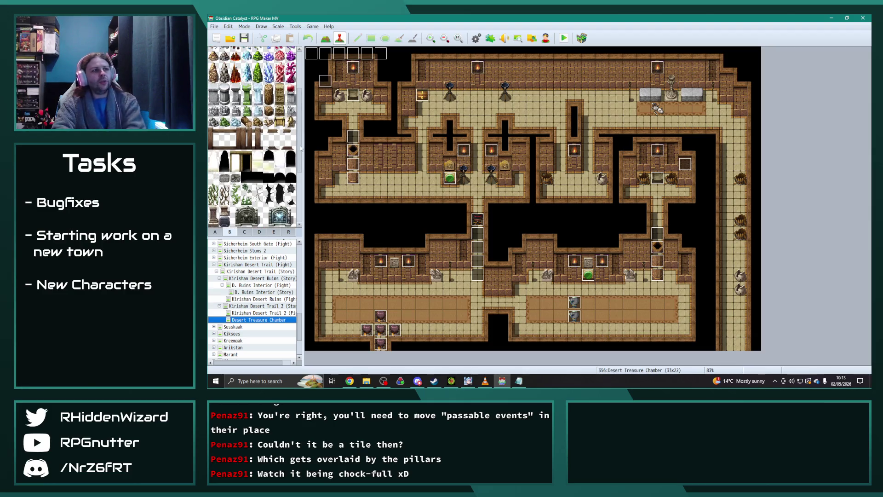
{"action": "left_click", "coordinate": [274, 233]}
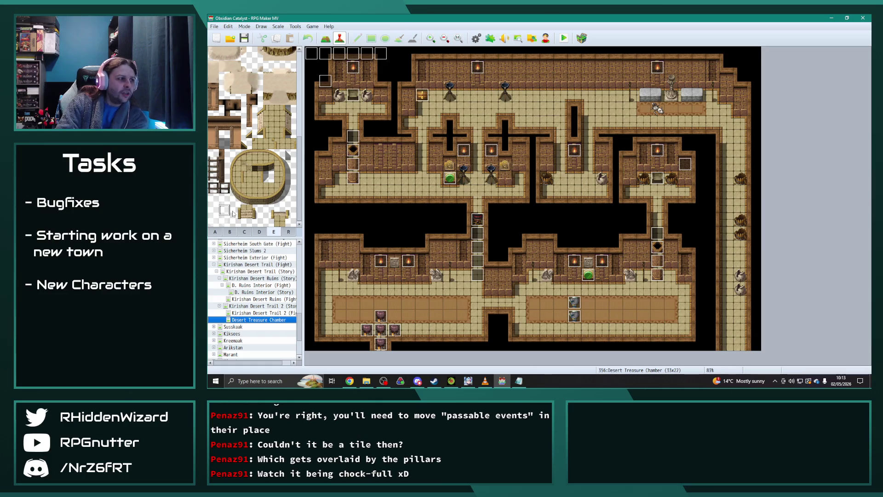
{"action": "scroll", "coordinate": [248, 184], "scroll_direction": "up", "scroll_amount": 4}
{"action": "scroll", "coordinate": [247, 198], "scroll_direction": "up", "scroll_amount": 3}
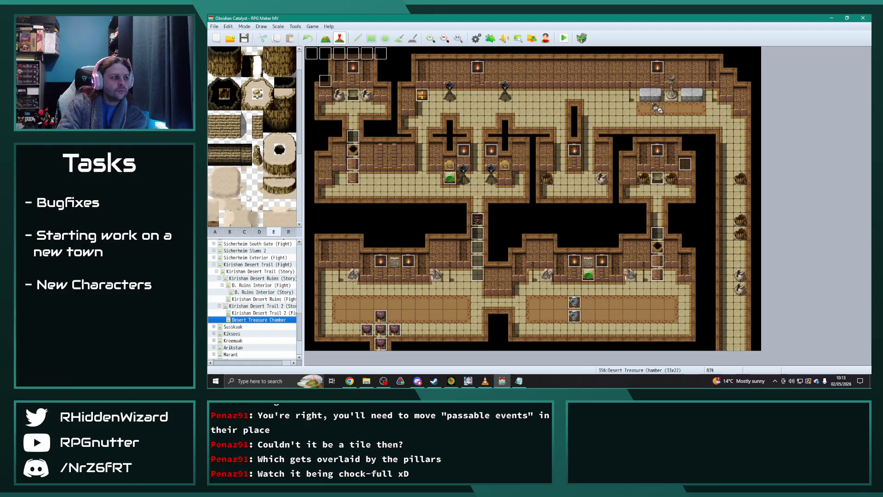
{"action": "scroll", "coordinate": [248, 198], "scroll_direction": "up", "scroll_amount": 3}
{"action": "scroll", "coordinate": [249, 197], "scroll_direction": "down", "scroll_amount": 2}
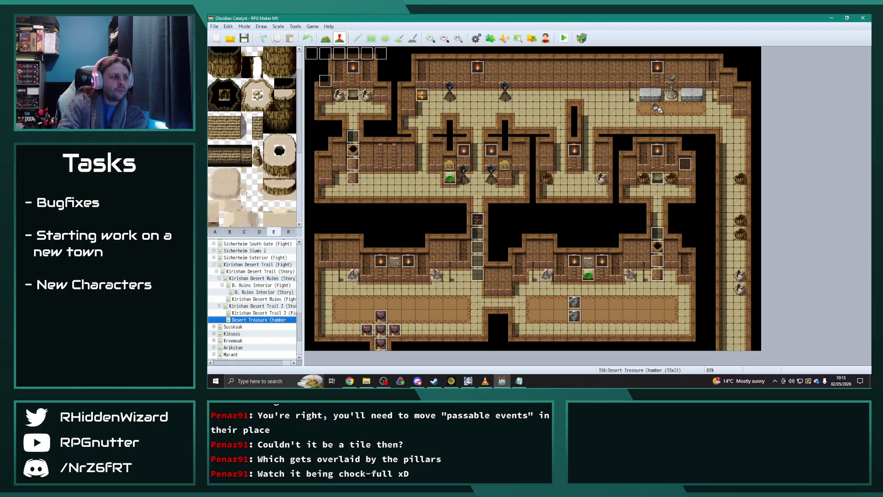
{"action": "left_click", "coordinate": [224, 138]}
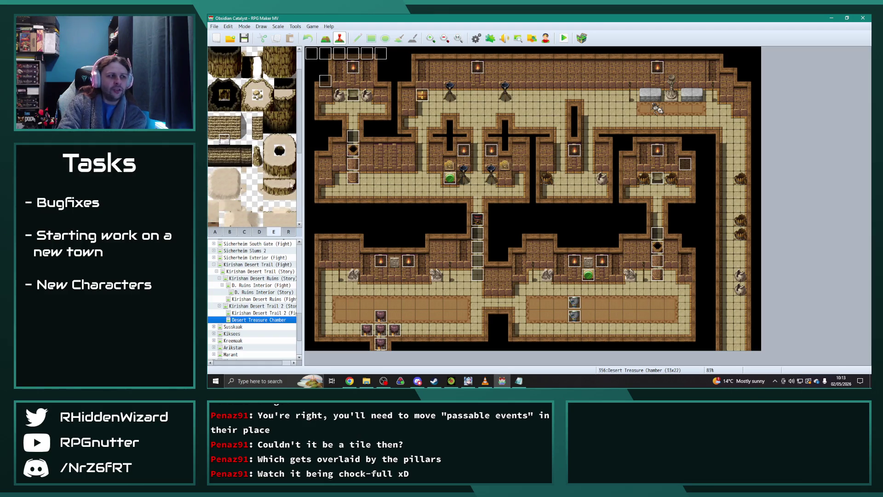
{"action": "left_click", "coordinate": [225, 129]}
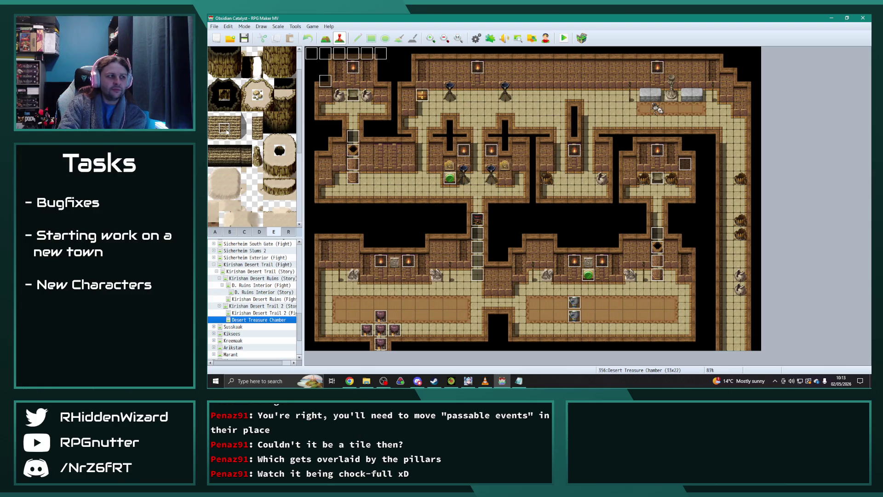
{"action": "key", "text": "alt+Tab"}
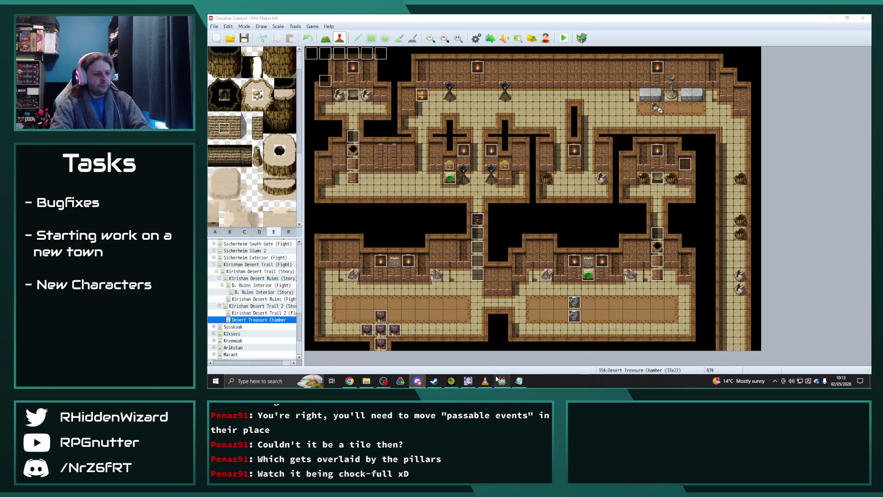
- Launch paint.net from the Windows search ('pai') and go back to RPG Maker MV
{"action": "key", "text": "super"}
{"action": "type", "text": "pai"}
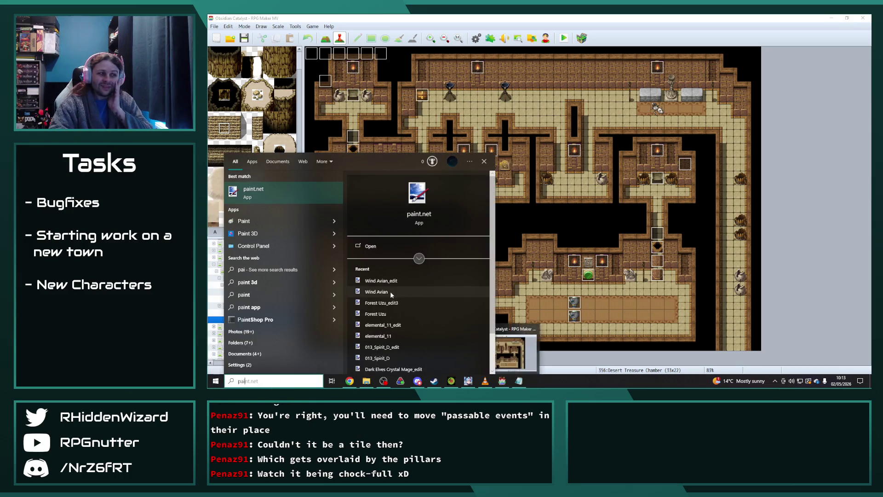
{"action": "left_click", "coordinate": [282, 190]}
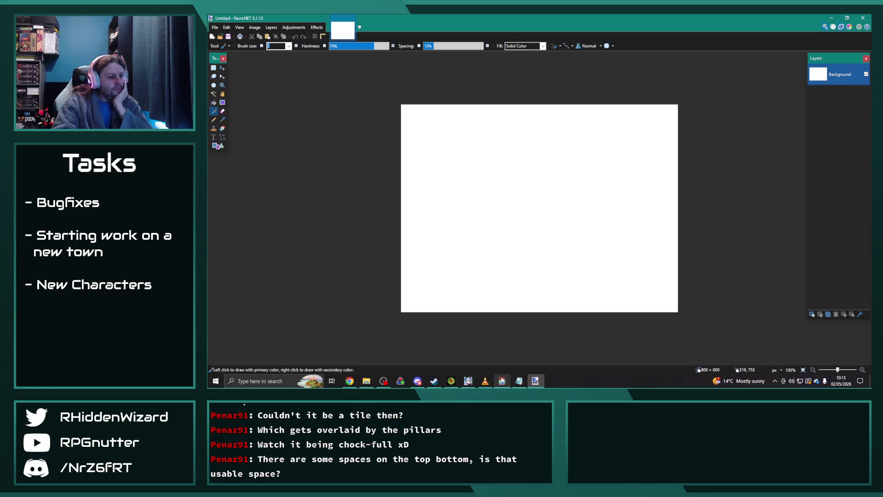
{"action": "mouse_move", "coordinate": [400, 381]}
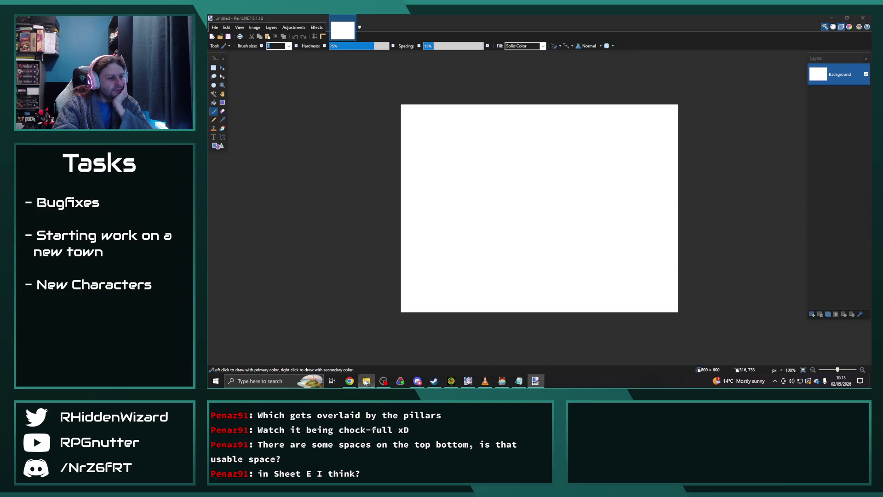
{"action": "left_click", "coordinate": [502, 381]}
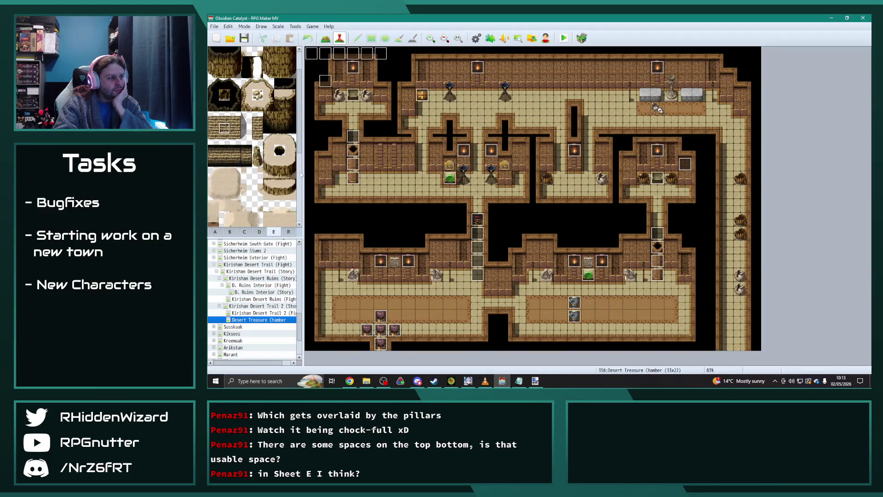
- Try several small tiles in sheet E, ending with ones near the bottom-left
{"action": "scroll", "coordinate": [299, 138], "scroll_direction": "up", "scroll_amount": 2}
{"action": "left_click", "coordinate": [256, 78]}
{"action": "left_click", "coordinate": [246, 86]}
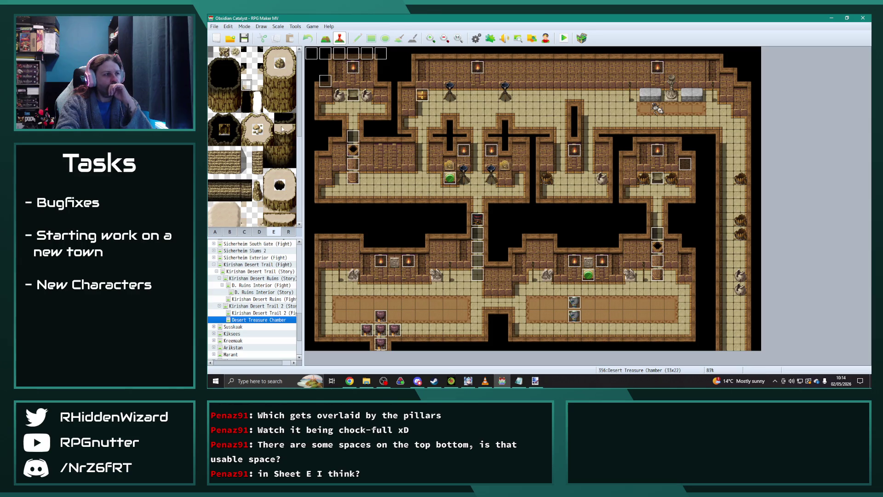
{"action": "left_click", "coordinate": [257, 76]}
{"action": "scroll", "coordinate": [268, 192], "scroll_direction": "down", "scroll_amount": 4}
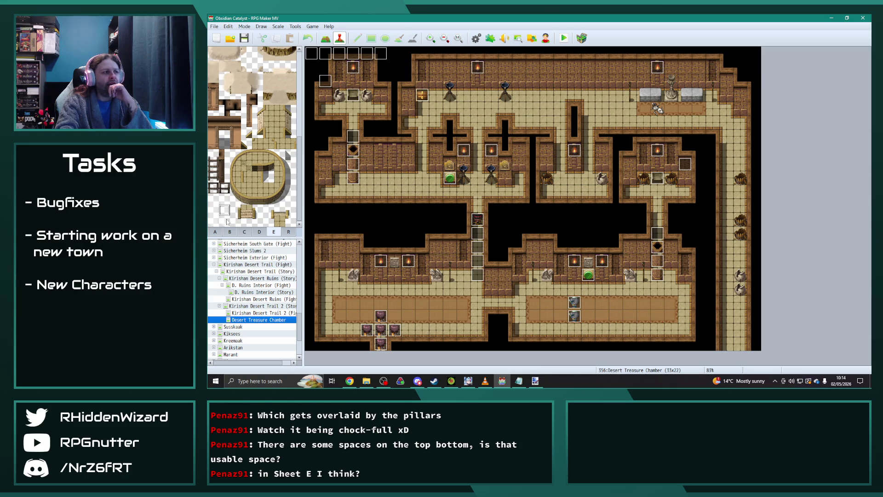
{"action": "left_click", "coordinate": [224, 200]}
{"action": "left_click", "coordinate": [227, 213]}
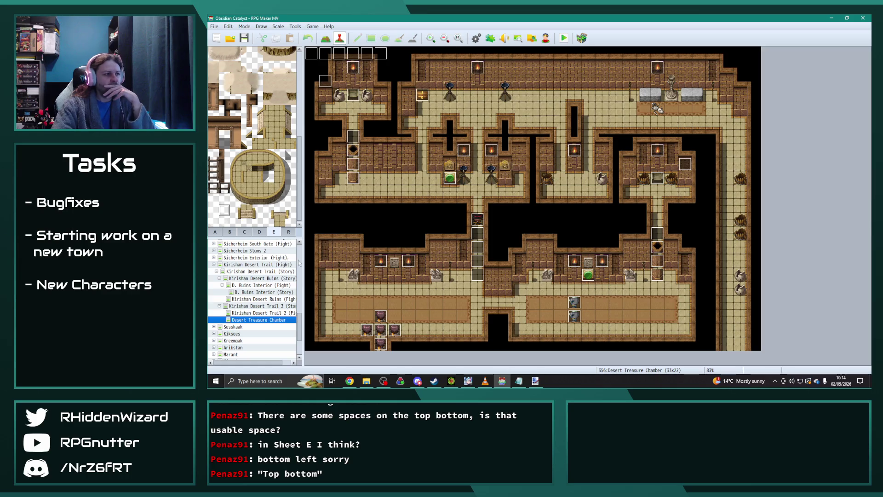
{"action": "left_click", "coordinate": [479, 37]}
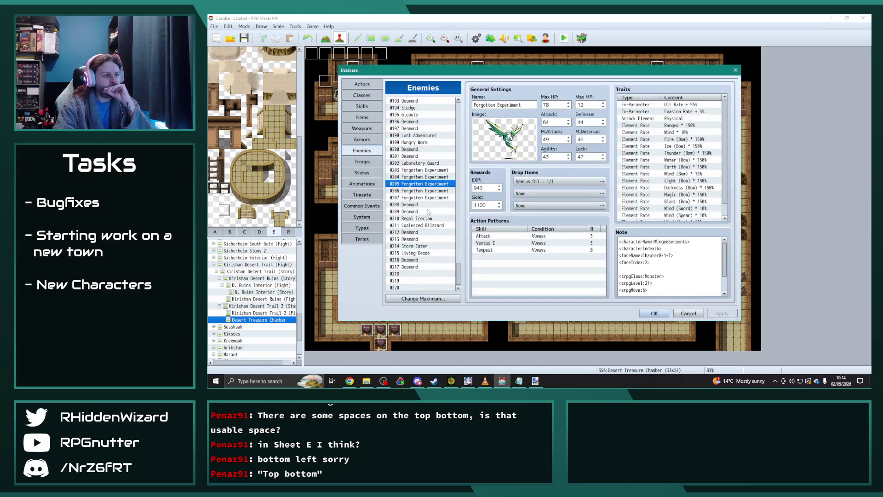
{"action": "left_click", "coordinate": [362, 194]}
{"action": "scroll", "coordinate": [432, 260], "scroll_direction": "down", "scroll_amount": 7}
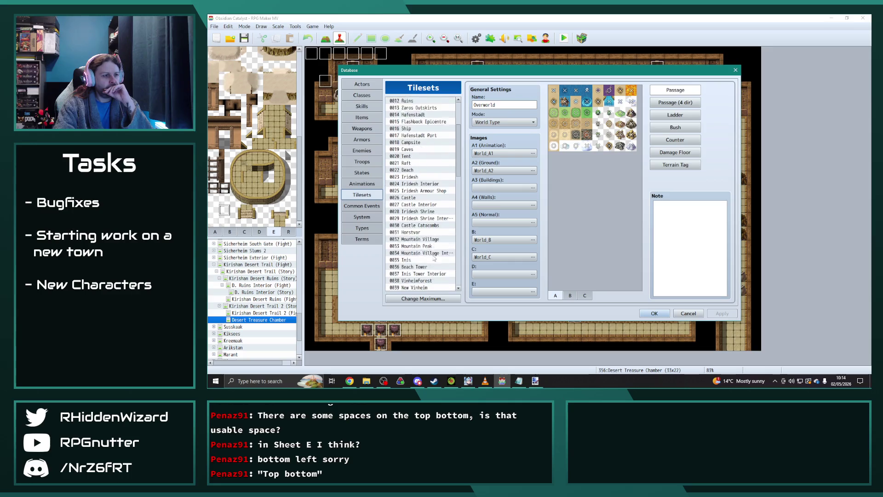
{"action": "scroll", "coordinate": [432, 260], "scroll_direction": "down", "scroll_amount": 7}
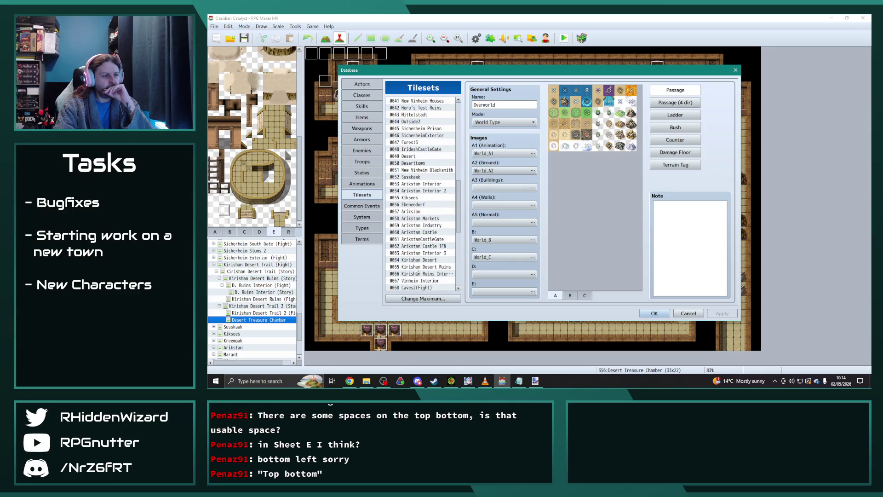
{"action": "left_click", "coordinate": [411, 274]}
{"action": "left_click", "coordinate": [606, 297]}
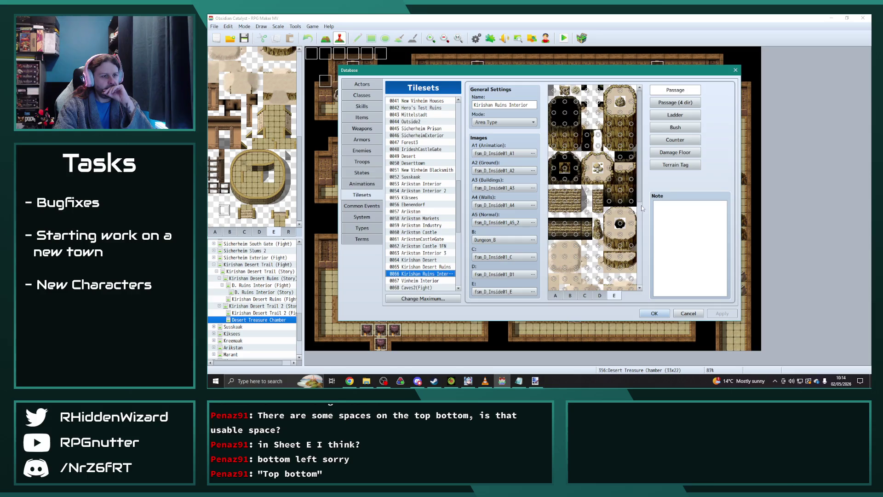
{"action": "left_click", "coordinate": [614, 295]}
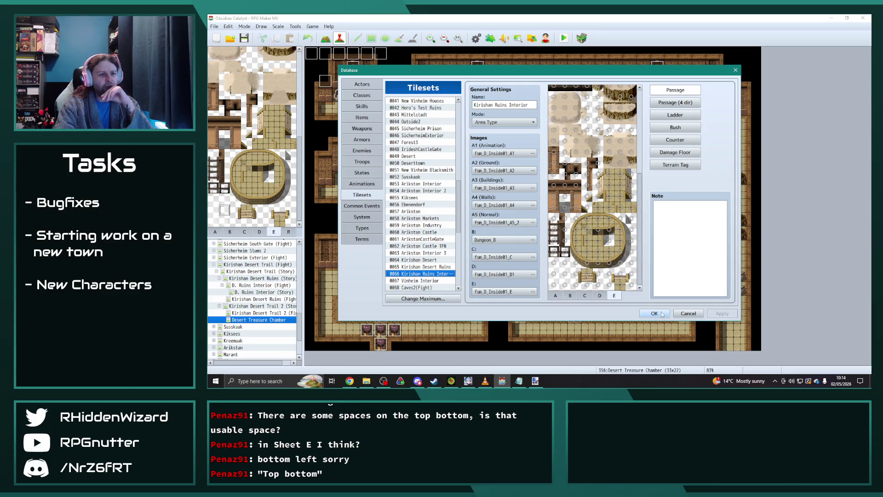
{"action": "left_click", "coordinate": [689, 314]}
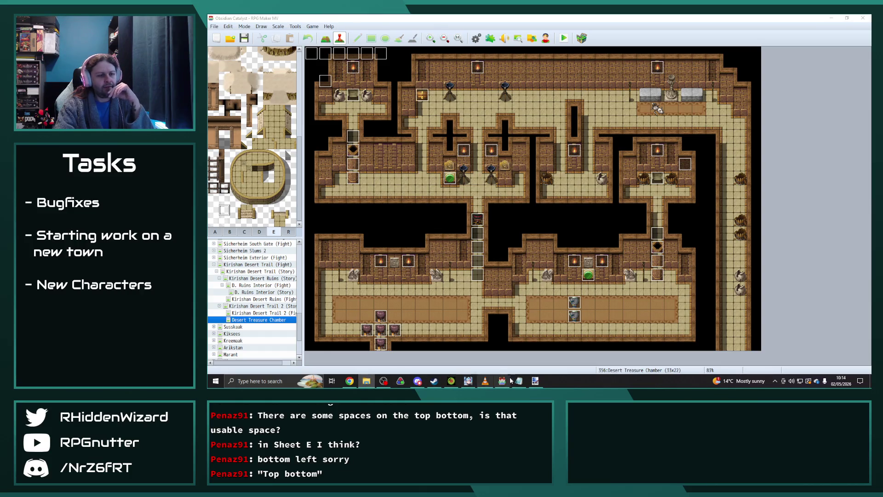
- Create a new 96×48 image in Paint.NET and paste the two octagonal pit tiles into it
{"action": "left_click", "coordinate": [535, 381]}
{"action": "left_click", "coordinate": [215, 28]}
{"action": "left_click", "coordinate": [392, 134]}
{"action": "key", "text": "ctrl+n"}
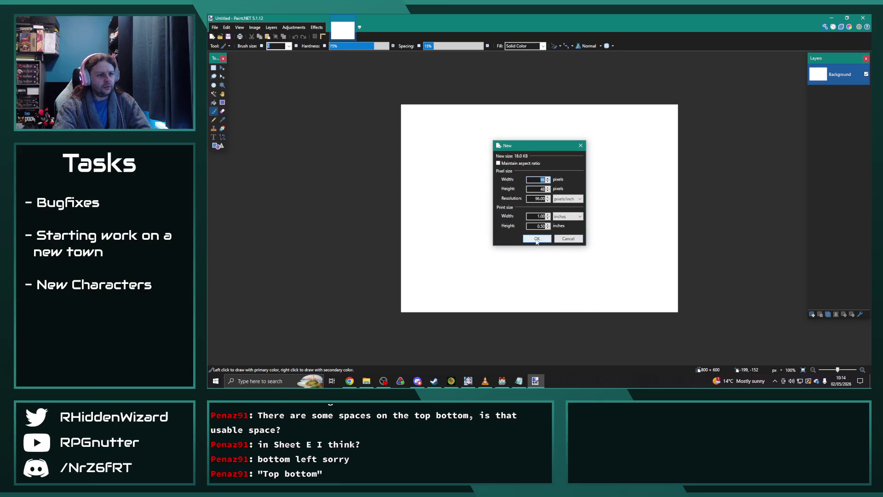
{"action": "left_click", "coordinate": [540, 242]}
{"action": "key", "text": "ctrl+v"}
{"action": "scroll", "coordinate": [542, 221], "scroll_direction": "up", "scroll_amount": 4, "text": "ctrl"}
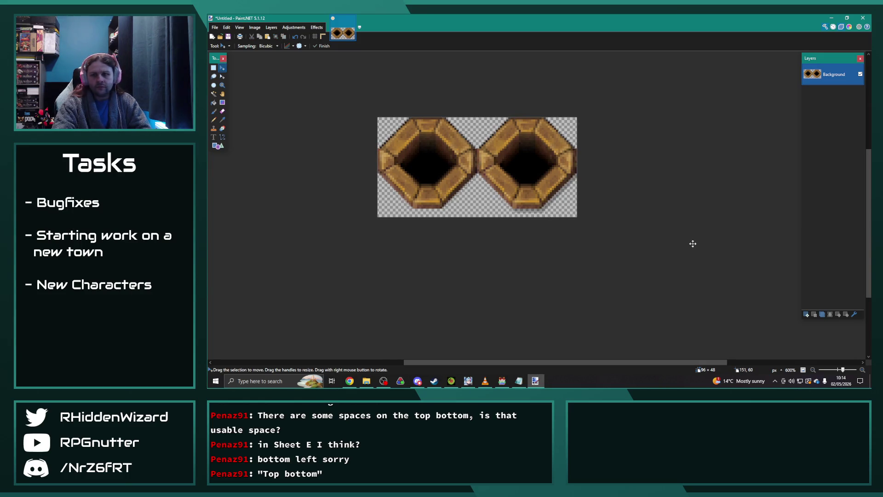
- Drag fsm_D_Inside01_E.png into Paint.NET and open it as a new image
{"action": "key", "text": "alt+Tab"}
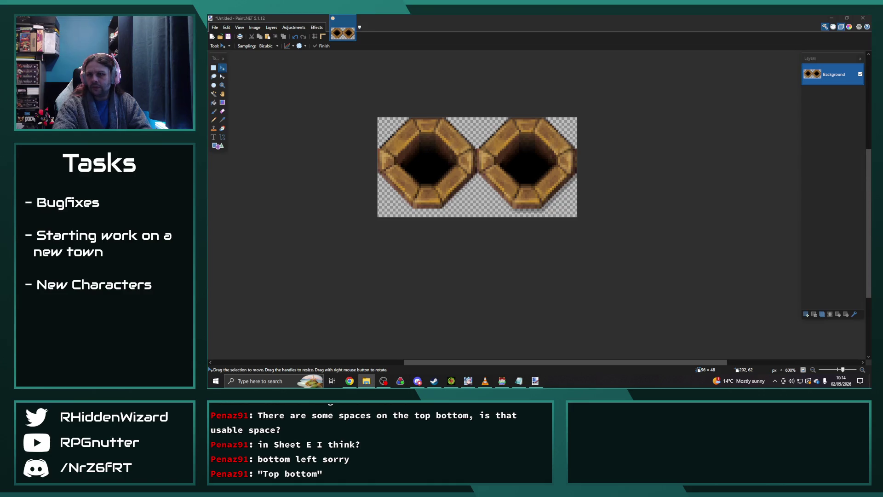
{"action": "key", "text": "alt+Tab"}
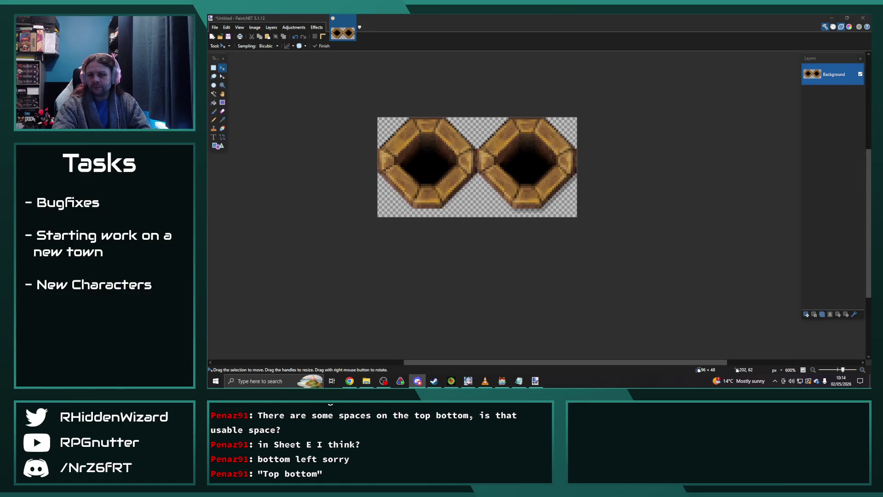
{"action": "key", "text": "alt+Tab"}
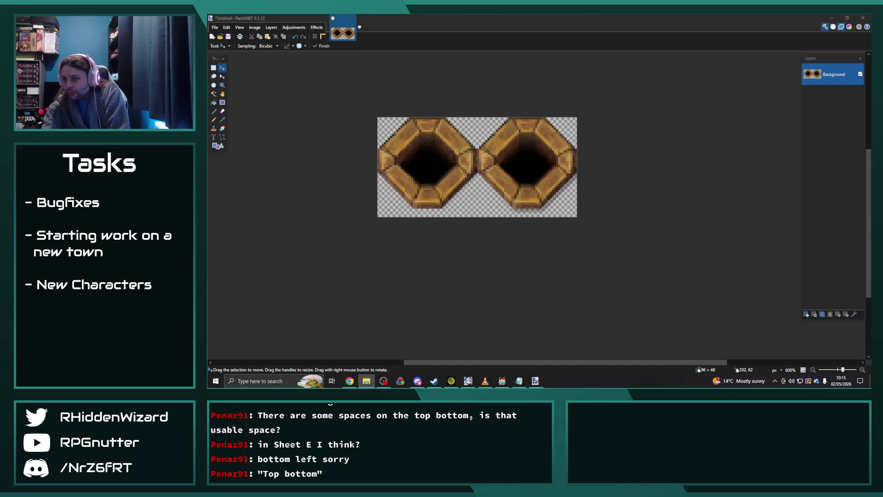
{"action": "left_click_drag", "start_coordinate": [698, 138], "coordinate": [630, 116]}
{"action": "left_click", "coordinate": [528, 209]}
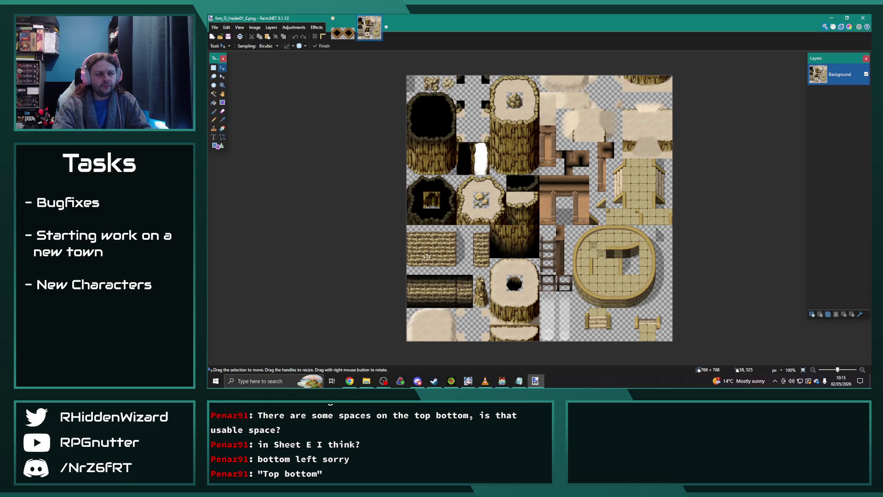
- Pause the background music in the music player and return to Paint.NET
{"action": "scroll", "coordinate": [432, 259], "scroll_direction": "up", "scroll_amount": 5}
{"action": "scroll", "coordinate": [433, 259], "scroll_direction": "up", "scroll_amount": 1}
{"action": "left_click", "coordinate": [485, 380]}
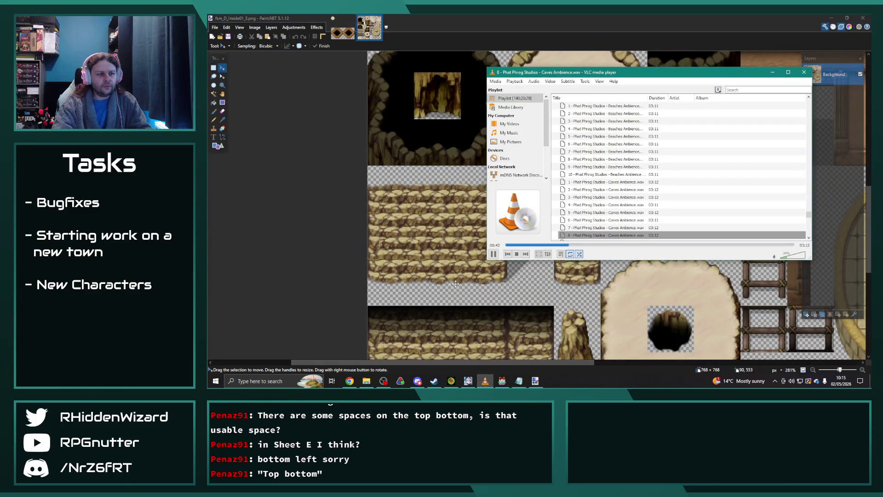
{"action": "left_click", "coordinate": [494, 254]}
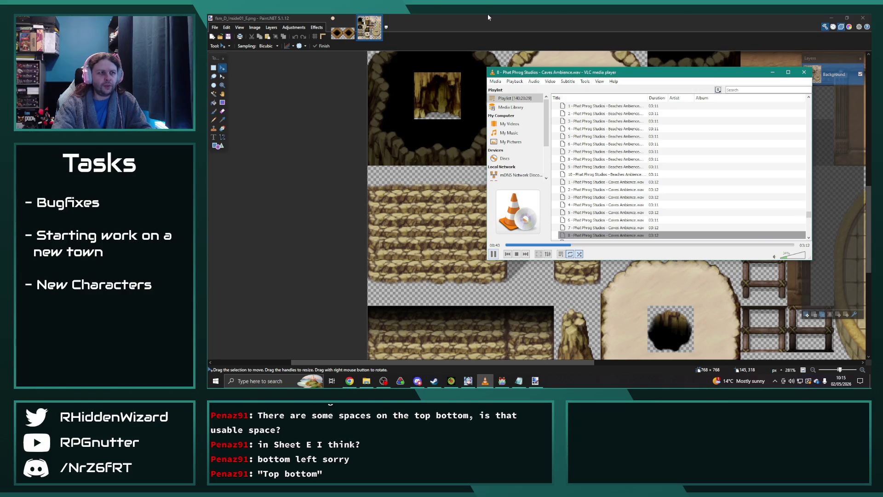
{"action": "left_click", "coordinate": [515, 103]}
{"action": "key", "text": "alt+Tab"}
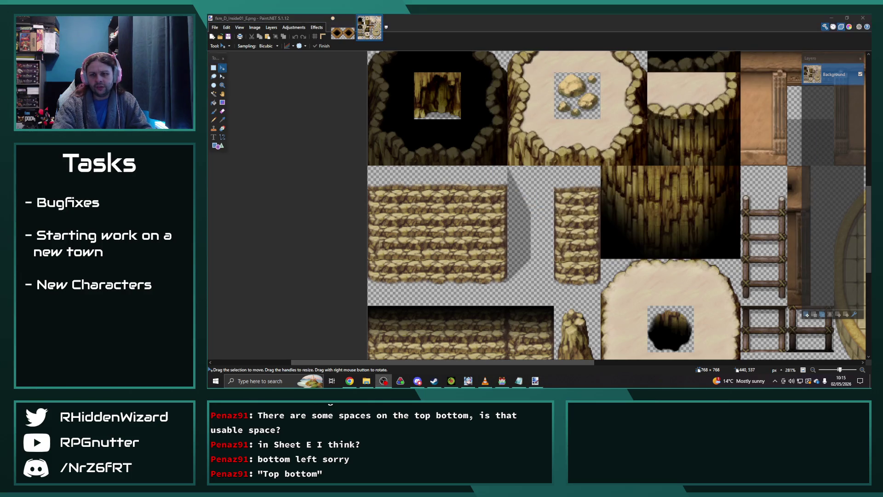
- Fix the rectangle selection at 48×48, select the right pit tile, then show the ruins tileset
{"action": "left_click", "coordinate": [343, 32]}
{"action": "key", "text": "s"}
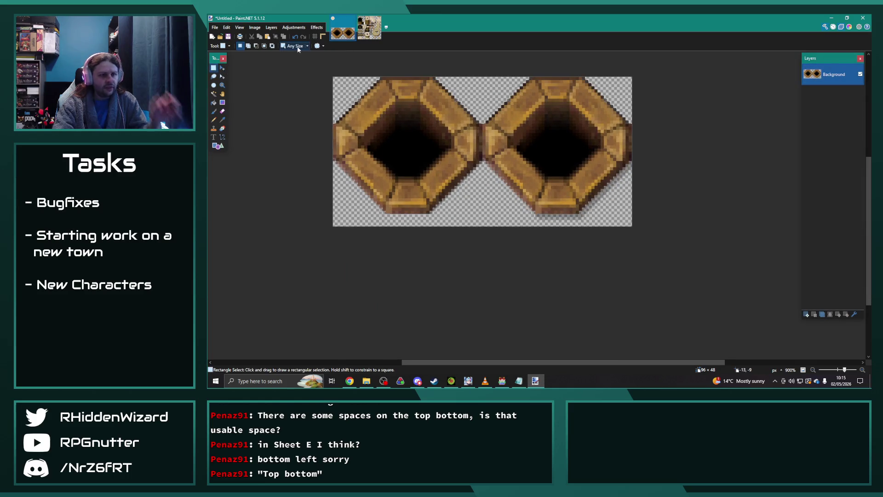
{"action": "left_click", "coordinate": [306, 48]}
{"action": "left_click", "coordinate": [296, 48]}
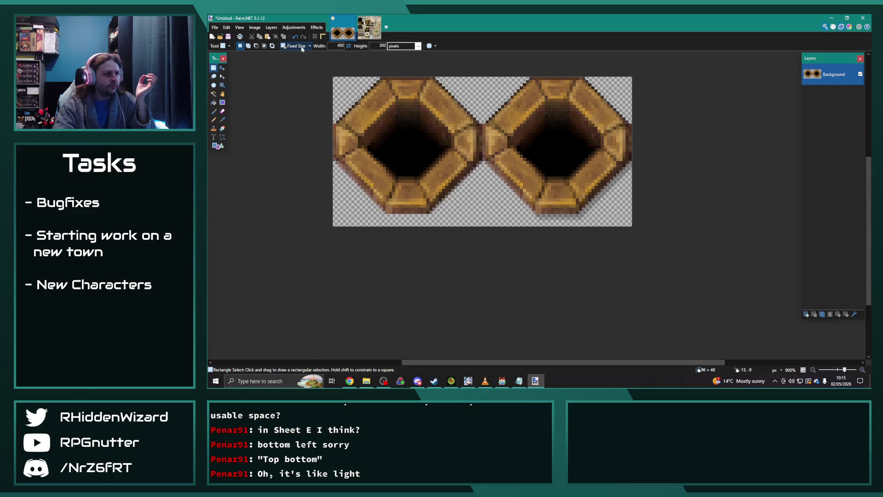
{"action": "type", "text": "8"}
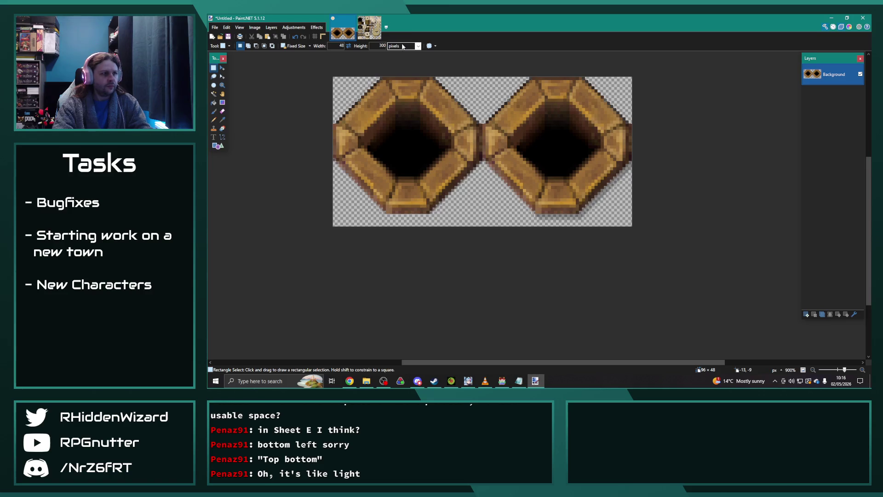
{"action": "double_click", "coordinate": [375, 45]}
{"action": "type", "text": "48"}
{"action": "left_click", "coordinate": [558, 154]}
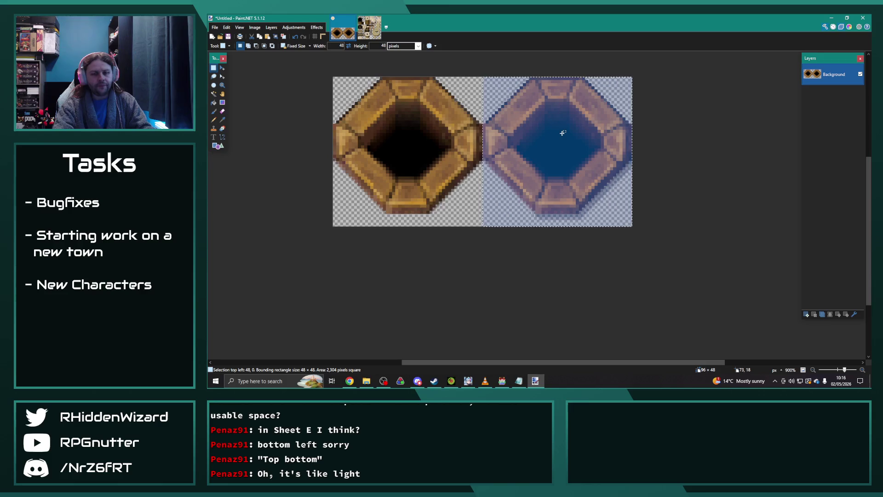
{"action": "left_click", "coordinate": [369, 27]}
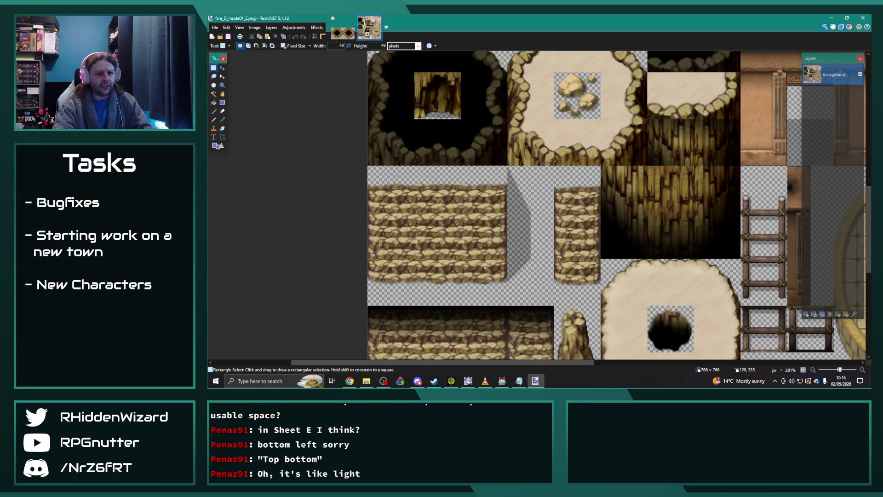
- Paste the octagonal pit tile into the wall block's top-left slot at 0,432, aligned to the grid
{"action": "scroll", "coordinate": [467, 241], "scroll_direction": "down", "scroll_amount": 2, "text": "ctrl"}
{"action": "scroll", "coordinate": [467, 241], "scroll_direction": "down", "scroll_amount": 2, "text": "ctrl"}
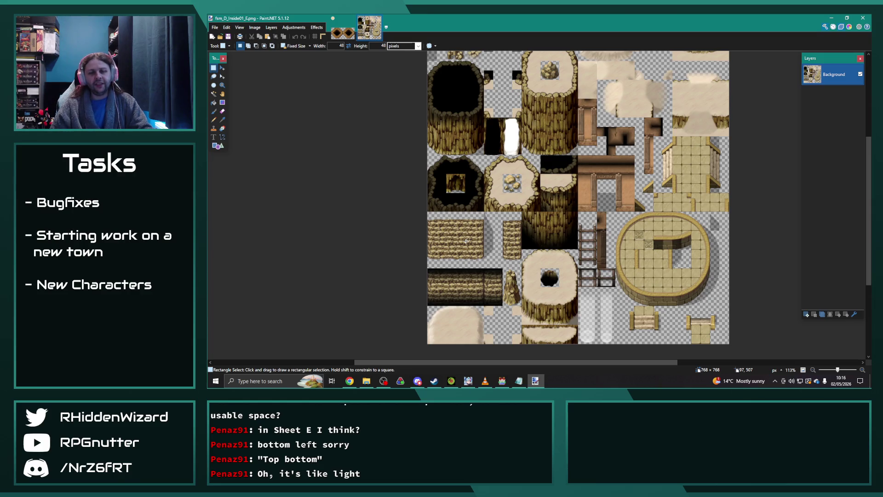
{"action": "scroll", "coordinate": [467, 240], "scroll_direction": "up", "scroll_amount": 5}
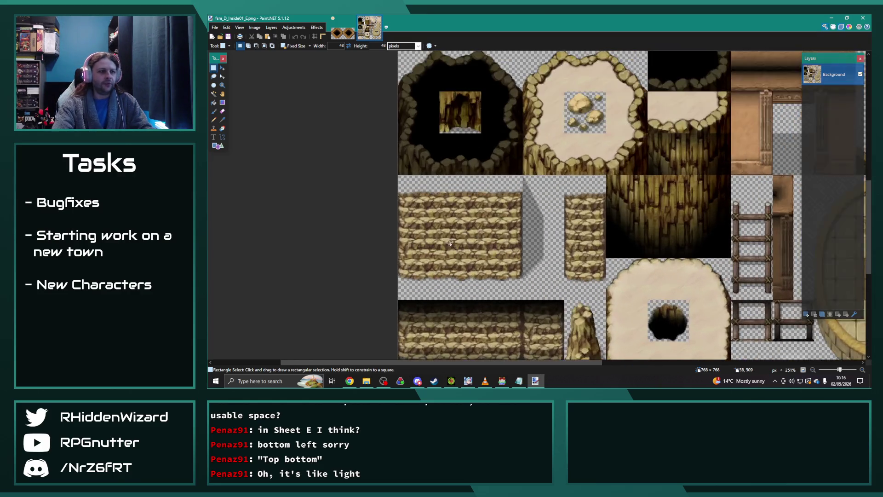
{"action": "left_click", "coordinate": [406, 172]}
{"action": "left_click_drag", "start_coordinate": [402, 168], "coordinate": [384, 154]}
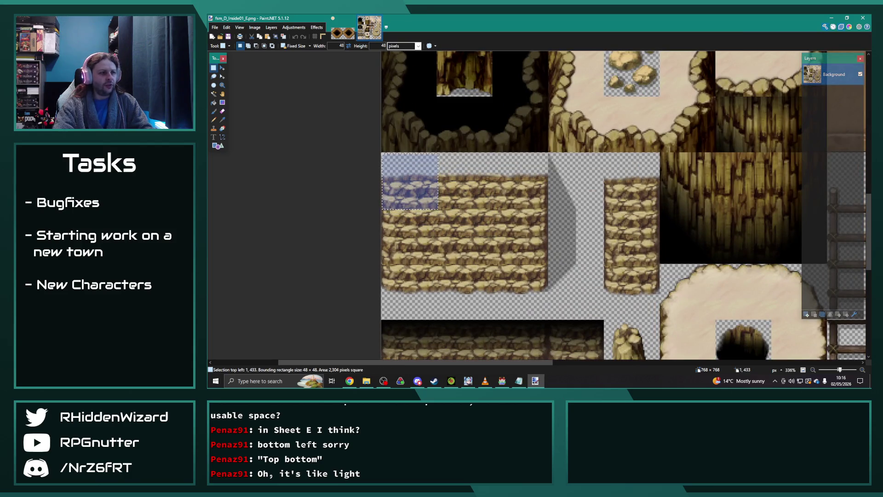
{"action": "scroll", "coordinate": [385, 155], "scroll_direction": "up", "scroll_amount": 5, "text": "ctrl"}
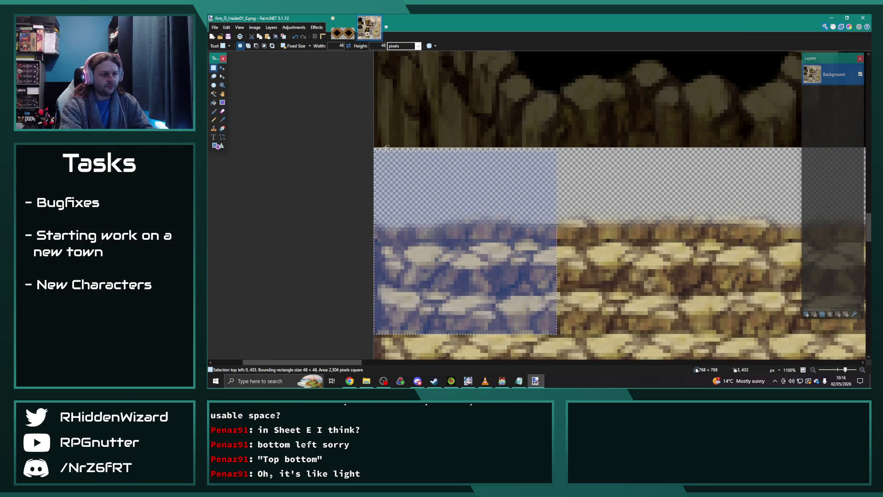
{"action": "mouse_move", "coordinate": [385, 155]}
{"action": "left_mouse_down"}
{"action": "mouse_move", "coordinate": [432, 184]}
{"action": "mouse_move", "coordinate": [390, 155]}
{"action": "left_mouse_up"}
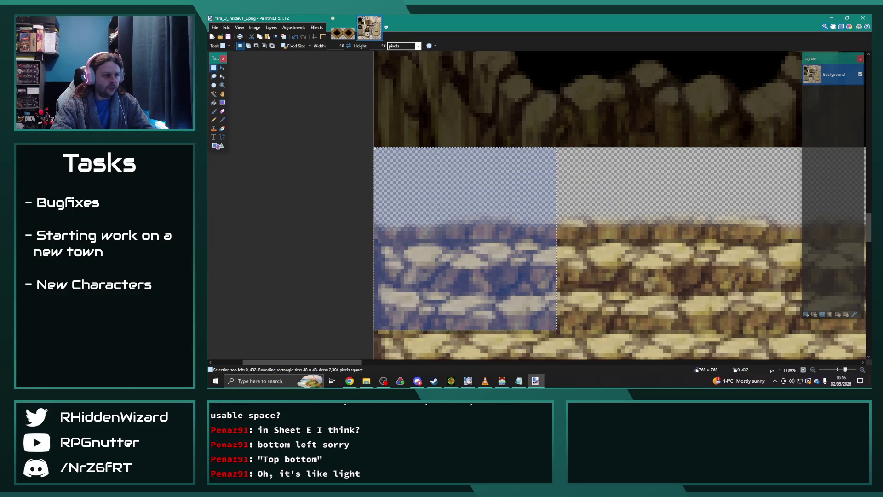
{"action": "key", "text": "ctrl+v"}
{"action": "mouse_move", "coordinate": [625, 116]}
{"action": "left_mouse_down"}
{"action": "mouse_move", "coordinate": [539, 185]}
{"action": "mouse_move", "coordinate": [431, 189]}
{"action": "mouse_move", "coordinate": [442, 206]}
{"action": "left_mouse_up"}
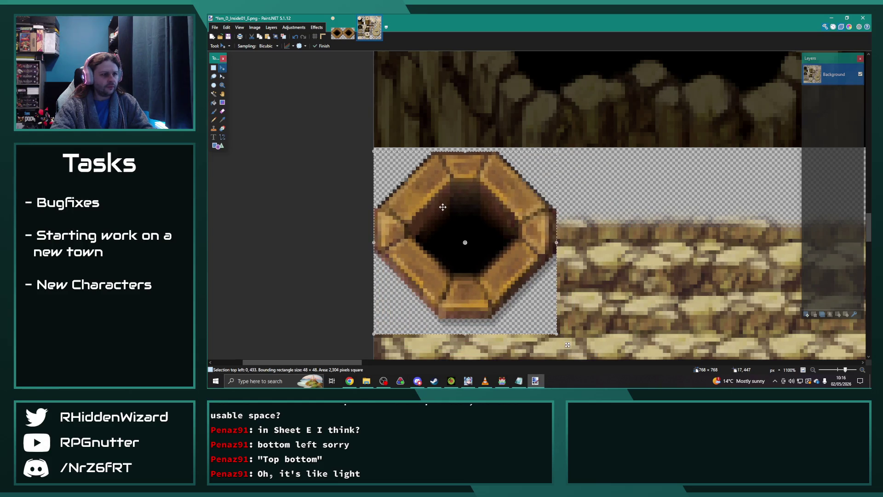
{"action": "key", "text": "Up"}
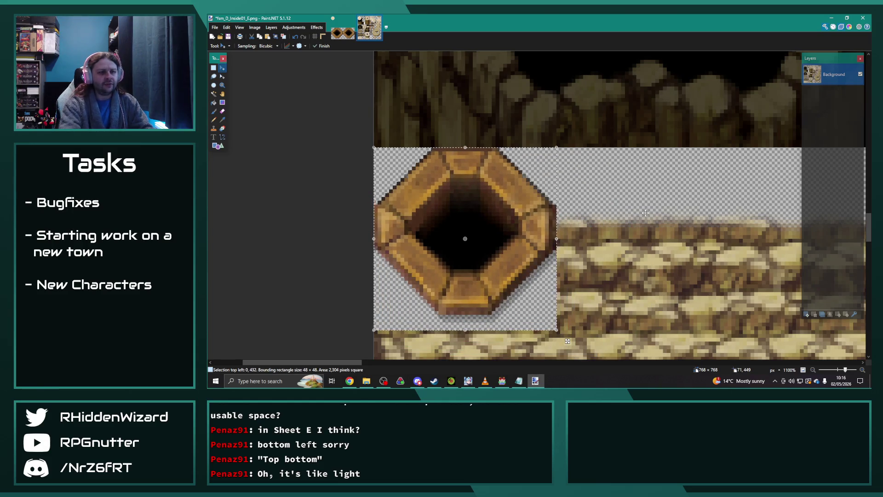
{"action": "key", "text": "ctrl+d"}
- Save the tileset as fsm_D_Inside01_E_edit.png, confirming the PNG settings
{"action": "scroll", "coordinate": [641, 225], "scroll_direction": "down", "scroll_amount": 6}
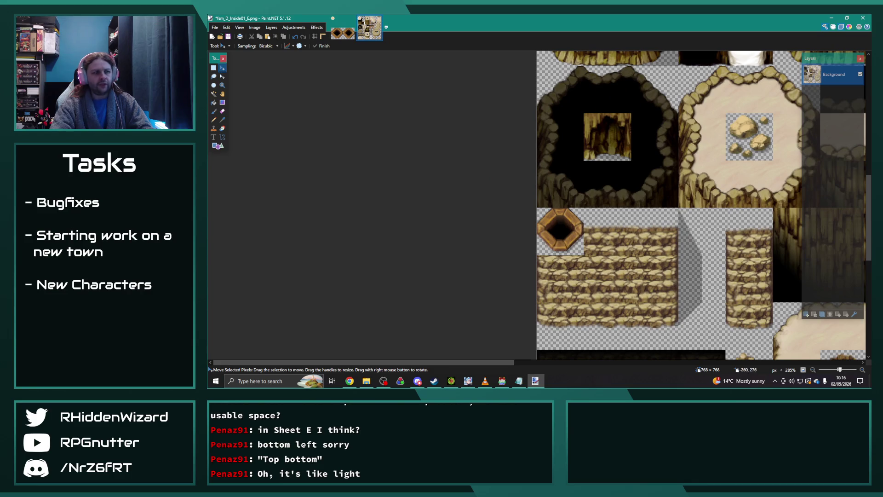
{"action": "left_click", "coordinate": [215, 27]}
{"action": "left_click", "coordinate": [230, 80]}
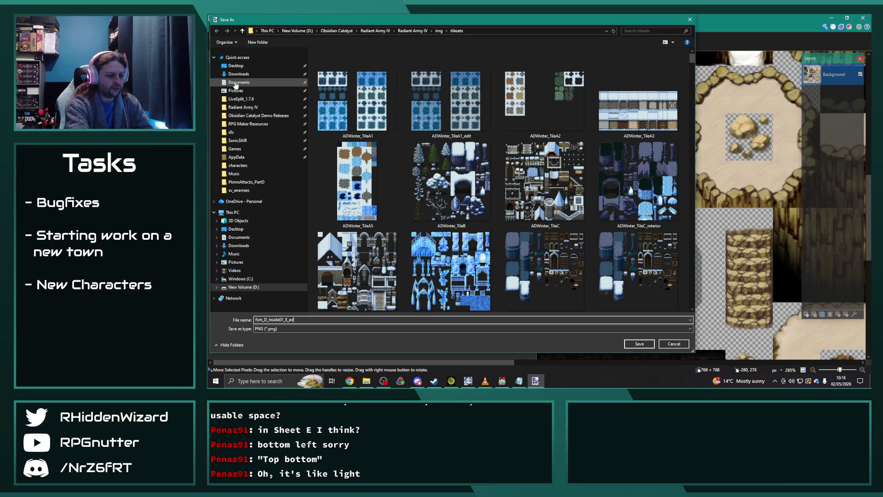
{"action": "key", "text": "Return"}
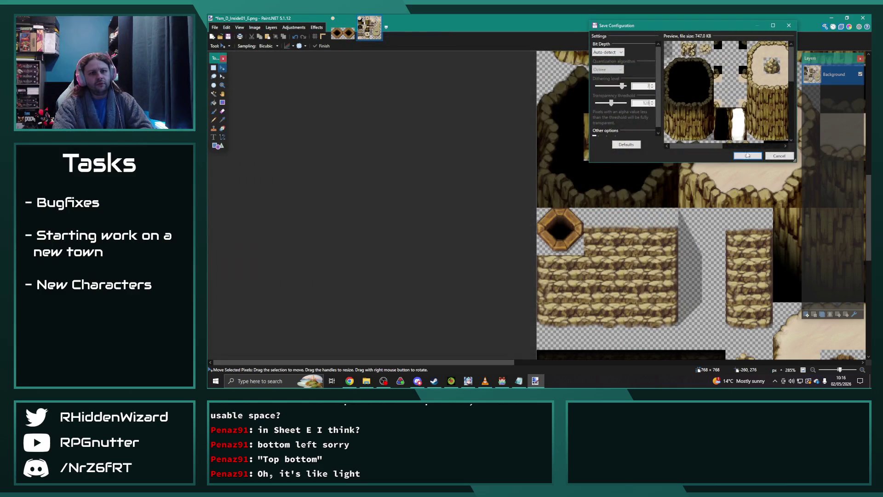
{"action": "left_click", "coordinate": [748, 156]}
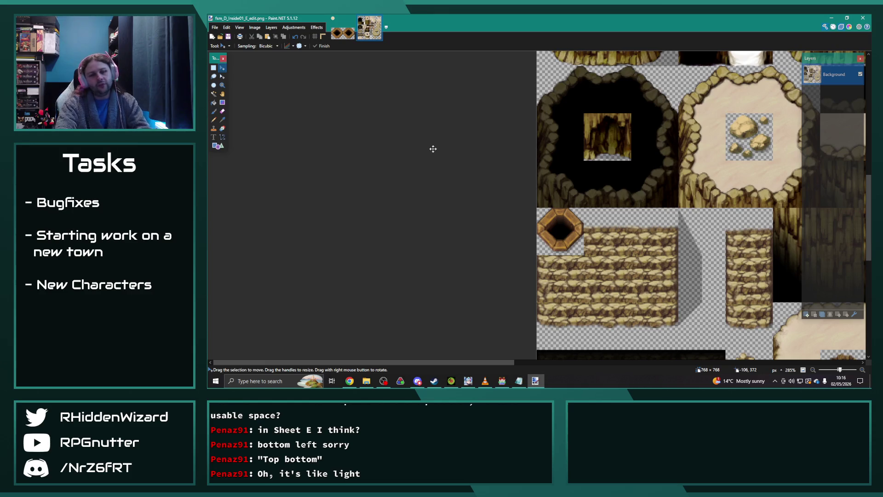
{"action": "scroll", "coordinate": [487, 295], "scroll_direction": "down", "scroll_amount": 1}
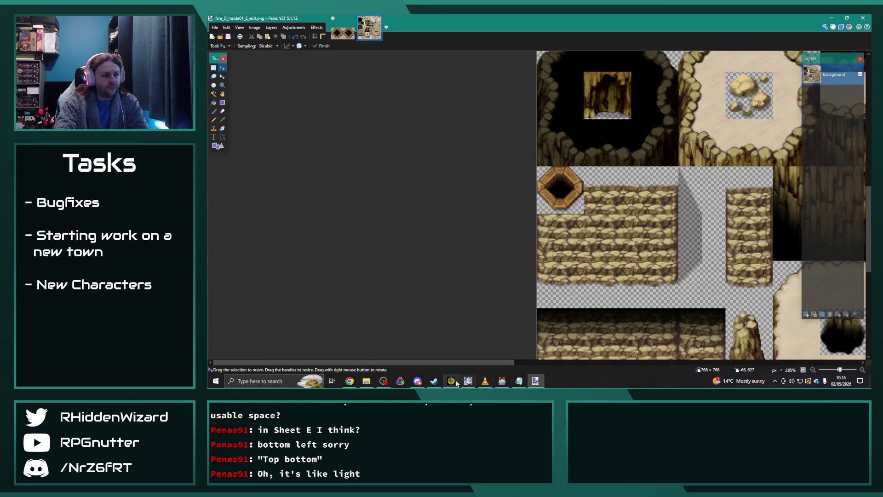
{"action": "left_click", "coordinate": [502, 380]}
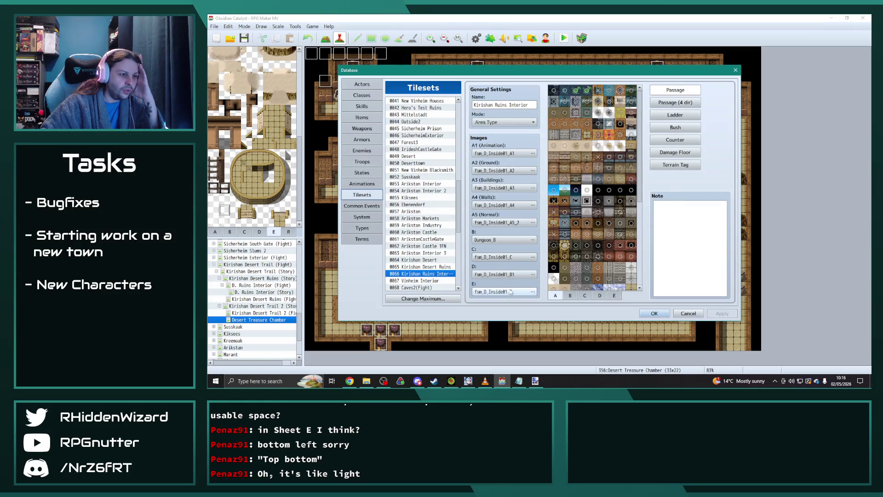
- Set sheet E of Kirishan Ruins Interior to fsm_D_Inside01_E_edit and apply the change
{"action": "left_click", "coordinate": [504, 291]}
{"action": "left_click", "coordinate": [468, 199]}
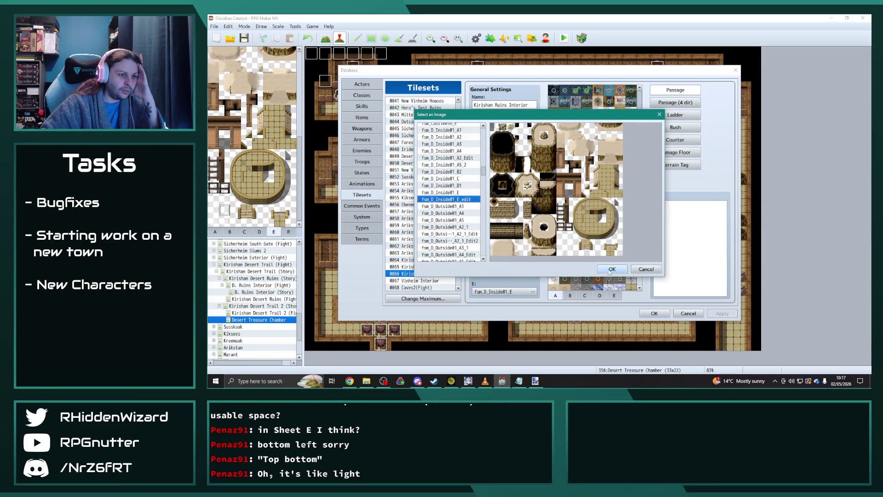
{"action": "left_click", "coordinate": [608, 271]}
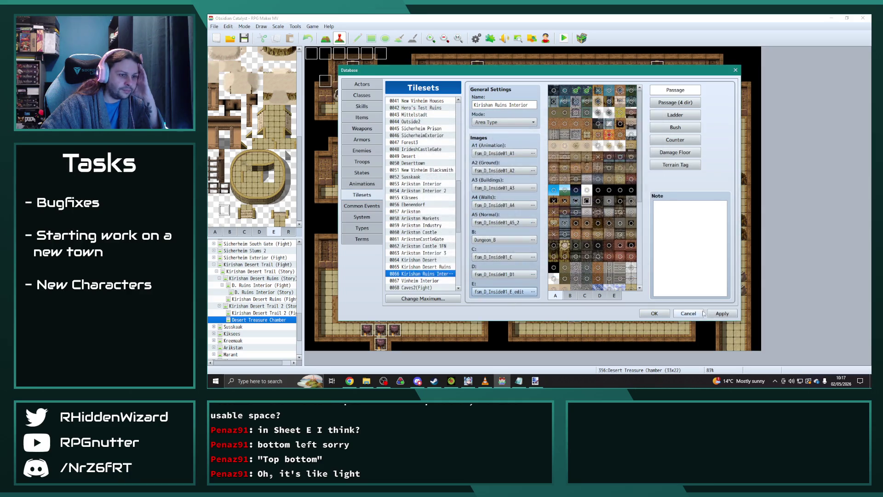
{"action": "left_click", "coordinate": [647, 315]}
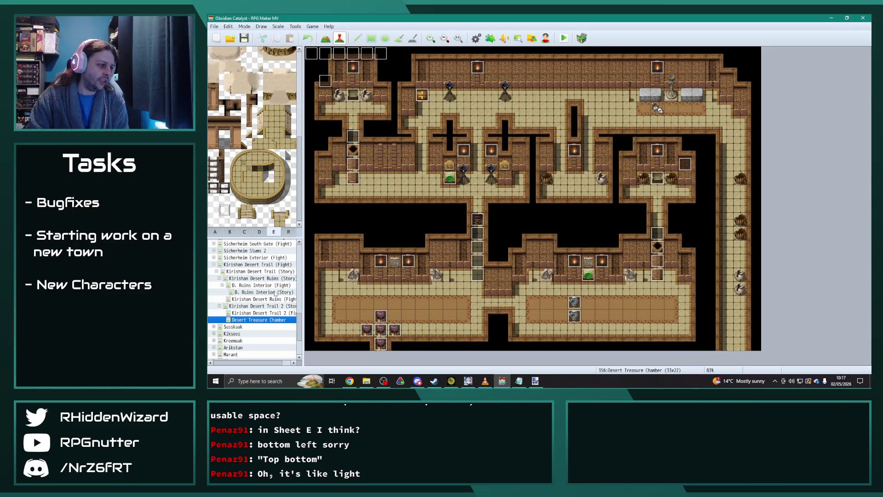
- Reload the Desert Treasure Chamber map and recheck the E sheet in the database
{"action": "left_click", "coordinate": [255, 257]}
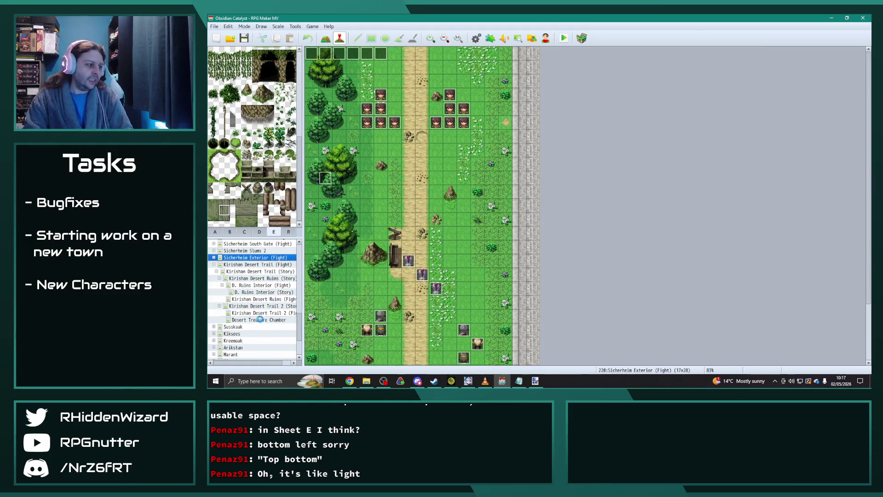
{"action": "left_click", "coordinate": [260, 319]}
{"action": "scroll", "coordinate": [261, 193], "scroll_direction": "up", "scroll_amount": 8}
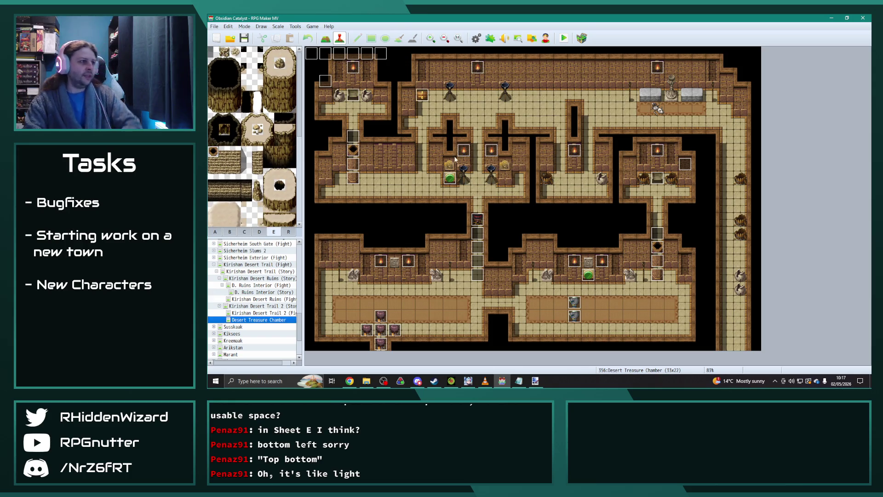
{"action": "key", "text": "F9"}
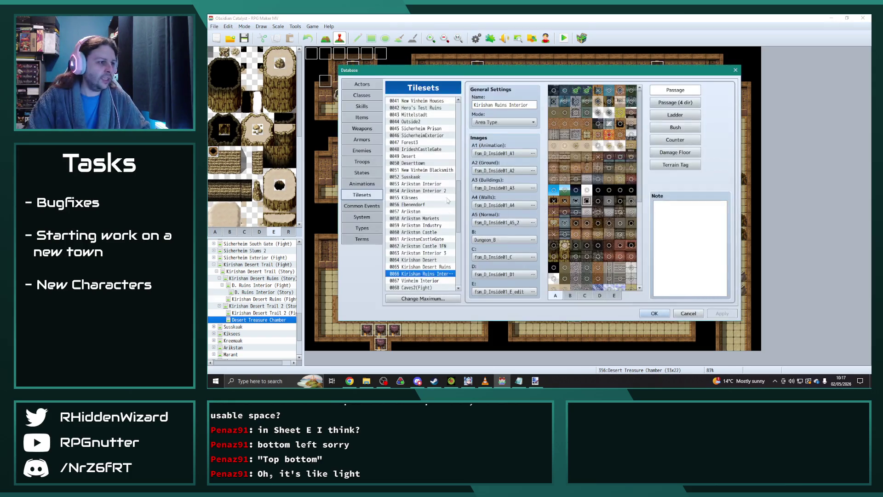
{"action": "left_click", "coordinate": [614, 295]}
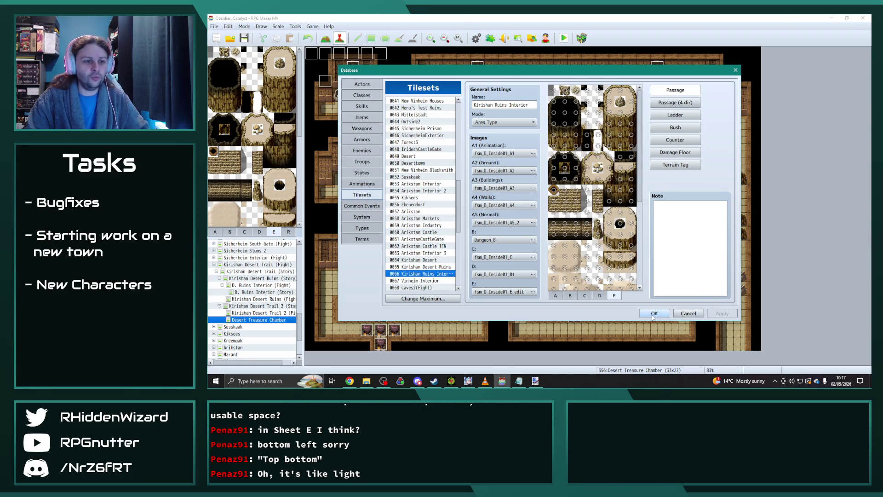
{"action": "left_click", "coordinate": [655, 314]}
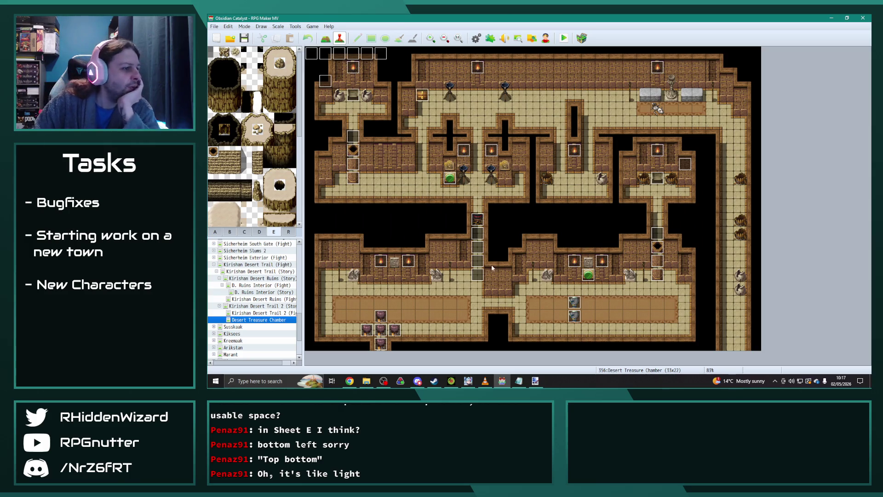
{"action": "left_click", "coordinate": [282, 69]}
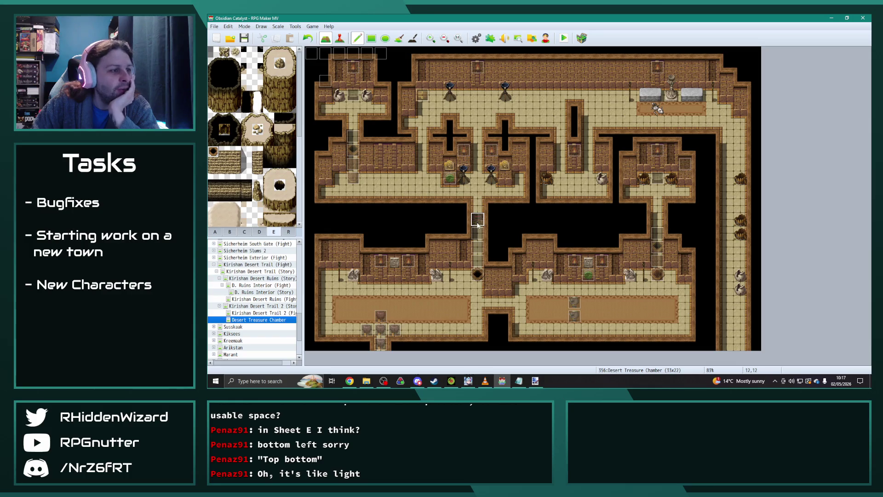
- Paint a test pit tile on Desert Treasure Chamber, then open the D. Ruins Interior (Fight) map
{"action": "left_click", "coordinate": [353, 178]}
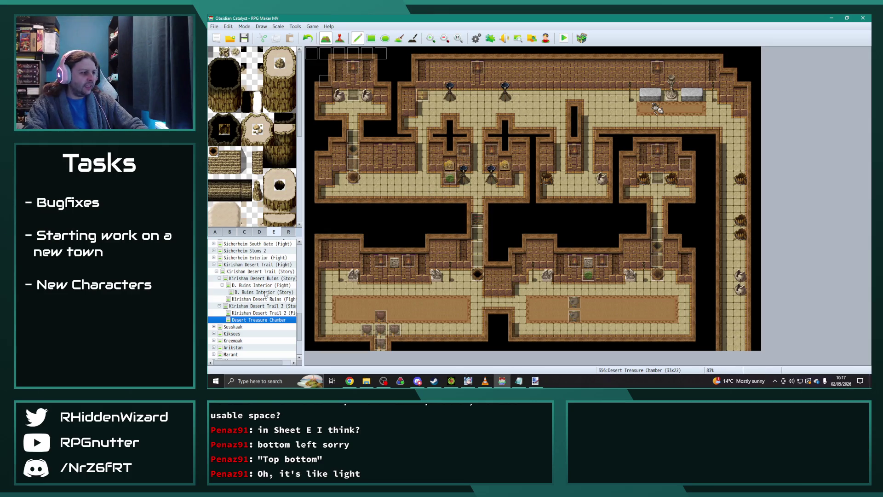
{"action": "left_click", "coordinate": [261, 286]}
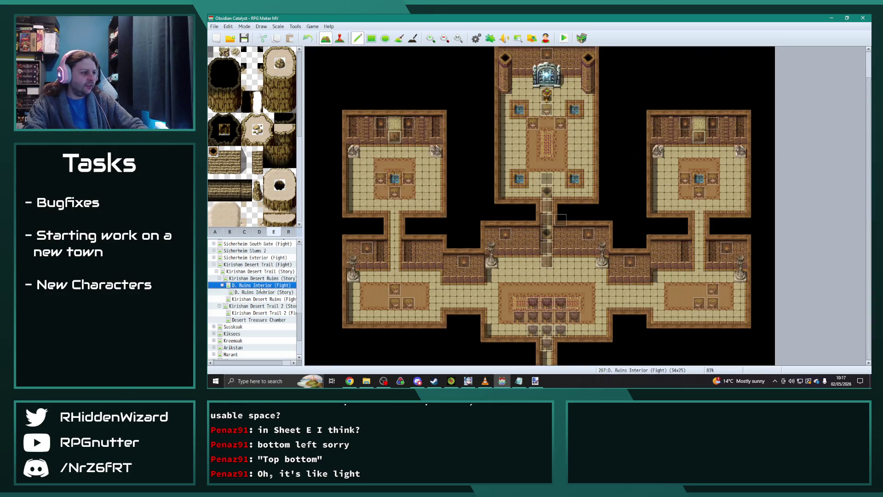
- Paint diamond floor tiles on the central paths of the D. Ruins Interior Fight and Story maps
{"action": "left_click", "coordinate": [547, 262]}
{"action": "left_click", "coordinate": [547, 219]}
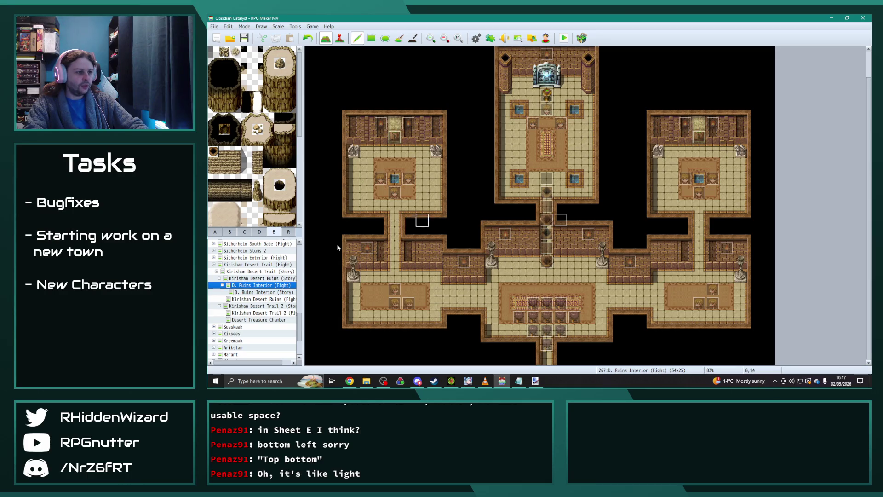
{"action": "left_click", "coordinate": [274, 293]}
{"action": "left_click", "coordinate": [547, 295]}
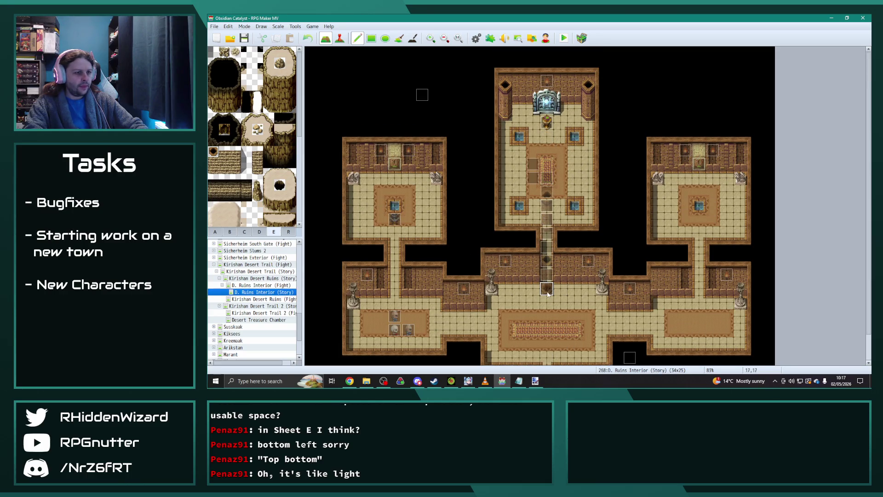
{"action": "left_click", "coordinate": [547, 234]}
{"action": "scroll", "coordinate": [581, 307], "scroll_direction": "down", "scroll_amount": 1}
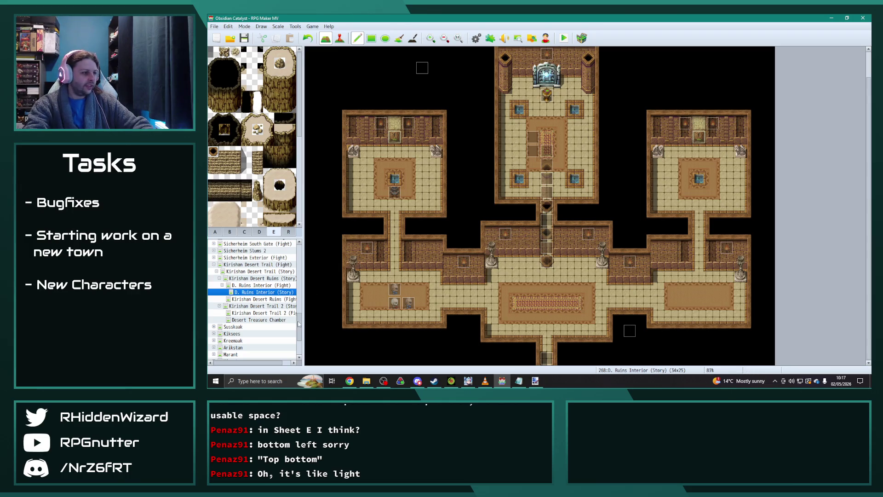
{"action": "scroll", "coordinate": [248, 276], "scroll_direction": "up", "scroll_amount": 15}
- Show Eremar's House in Event mode and open the debug event at tile 14,0
{"action": "left_click", "coordinate": [244, 277]}
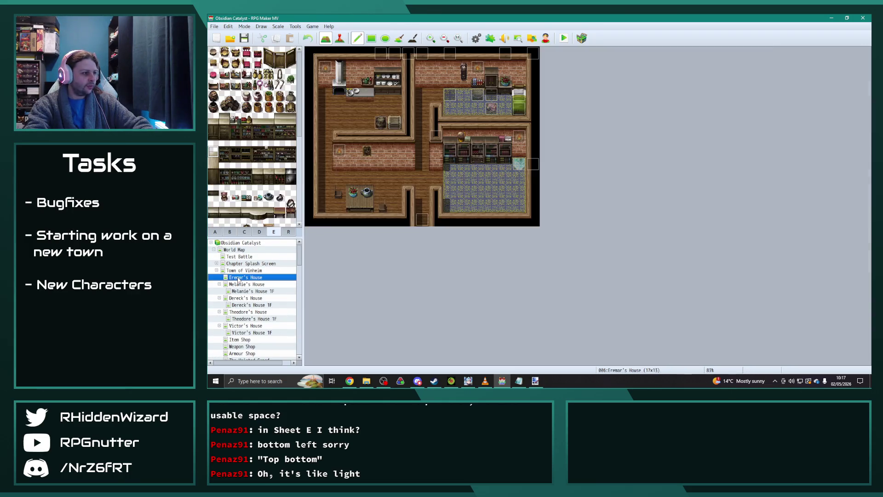
{"action": "left_click", "coordinate": [340, 38]}
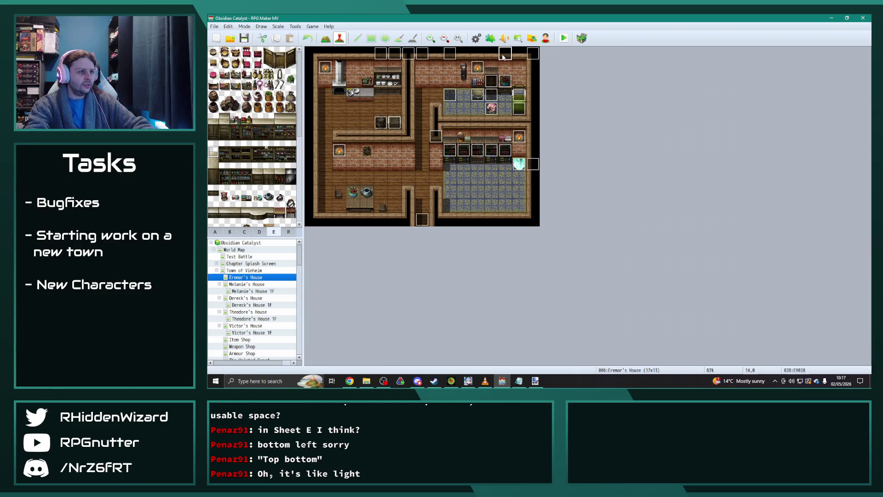
{"action": "double_click", "coordinate": [505, 53]}
- Change EV028's Transfer Player destination from Mountain to Desert Treasure Chamber and apply
{"action": "double_click", "coordinate": [575, 281]}
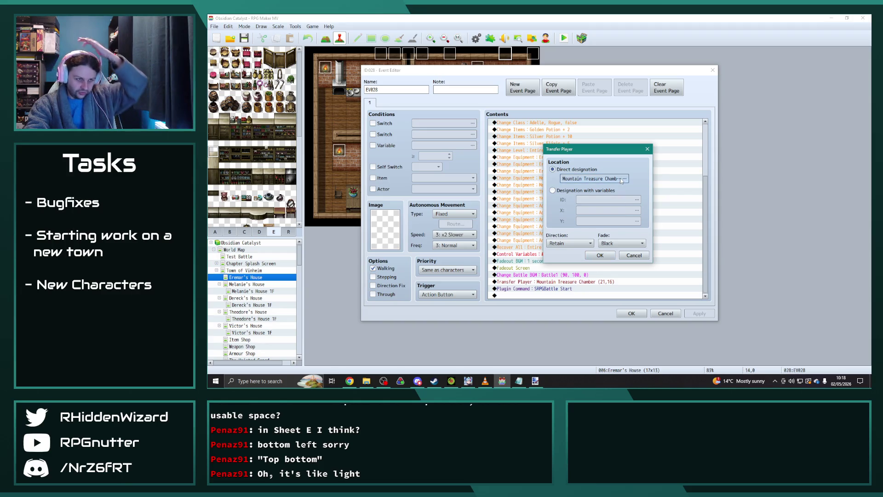
{"action": "left_click", "coordinate": [622, 179]}
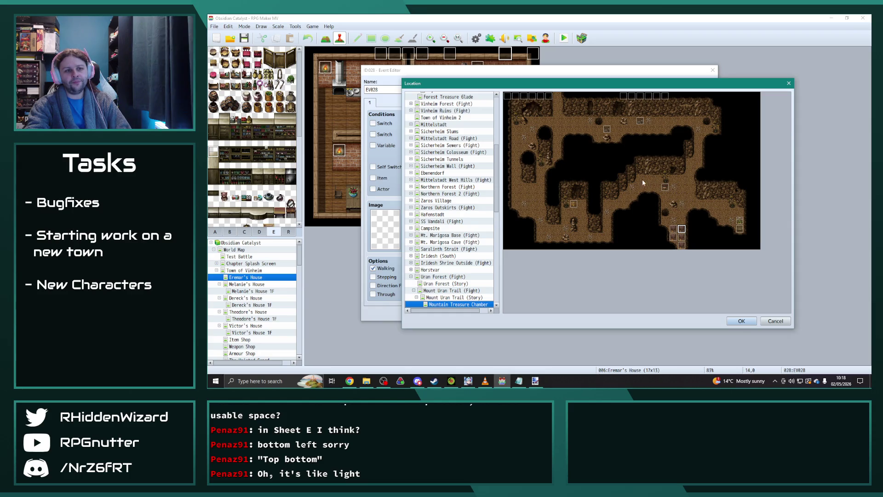
{"action": "left_click", "coordinate": [411, 277]}
{"action": "scroll", "coordinate": [460, 269], "scroll_direction": "down", "scroll_amount": 4}
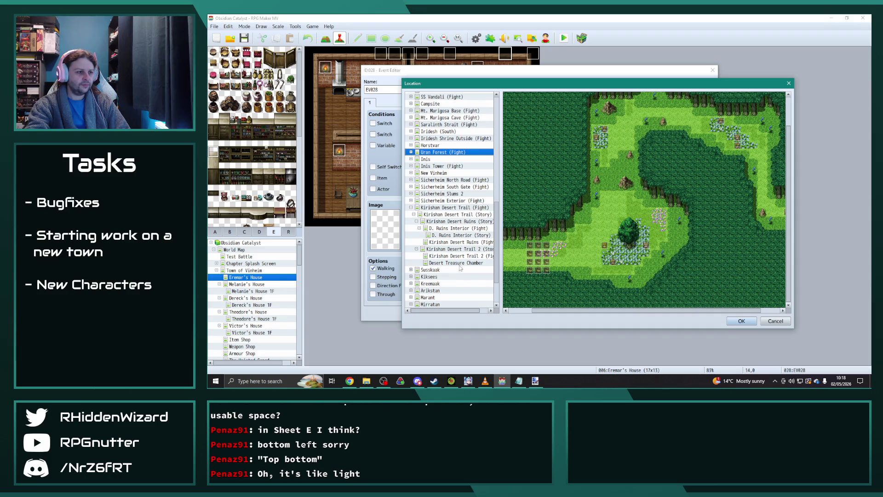
{"action": "left_click", "coordinate": [459, 263]}
{"action": "left_click", "coordinate": [550, 262]}
{"action": "key", "text": "Return"}
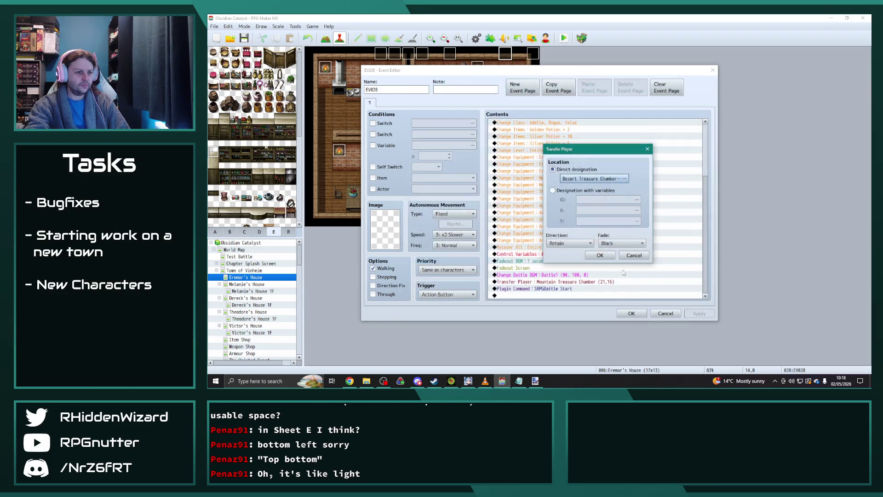
{"action": "left_click", "coordinate": [600, 256]}
{"action": "scroll", "coordinate": [602, 271], "scroll_direction": "up", "scroll_amount": 4}
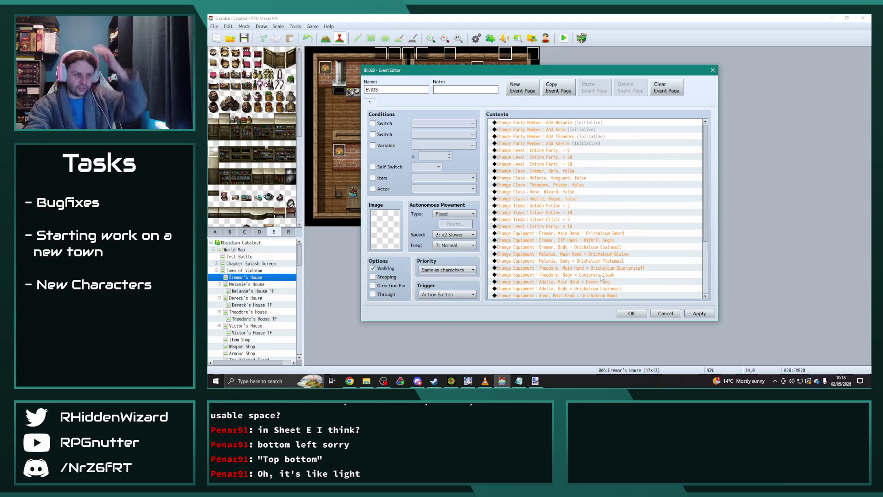
{"action": "left_click", "coordinate": [699, 314]}
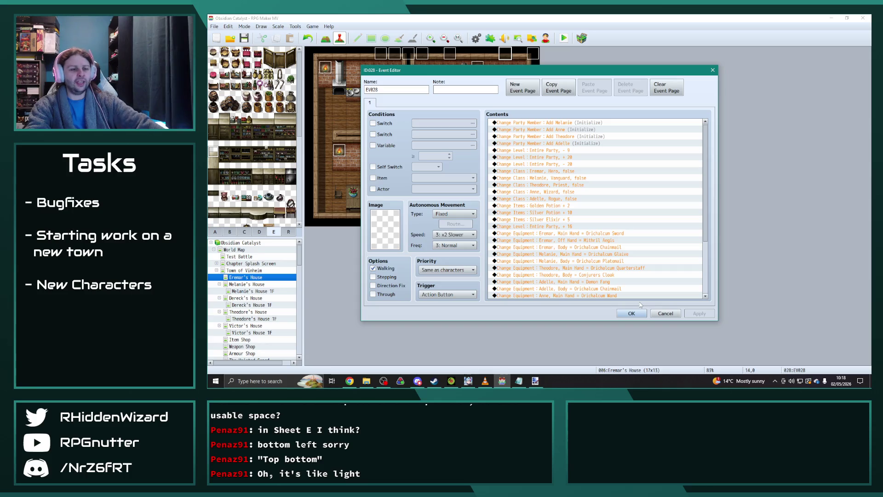
{"action": "left_click", "coordinate": [631, 313]}
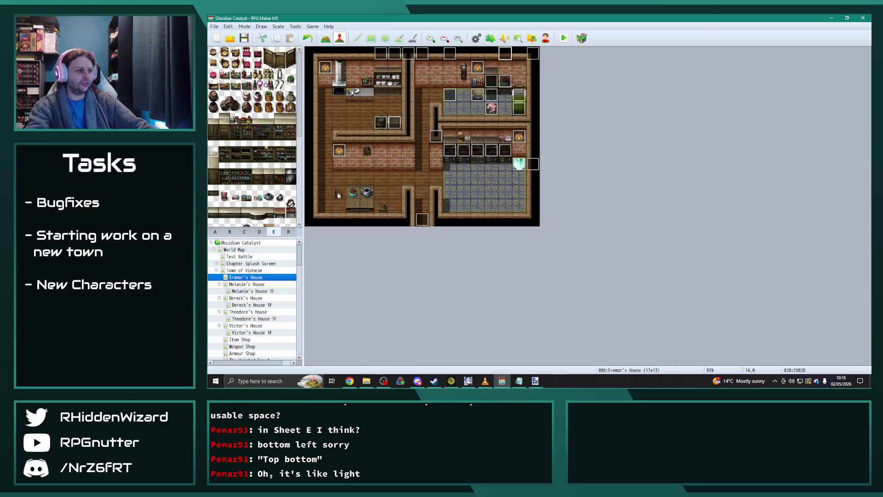
- Move the debug event EV028 down from tile 14,0 to tile 14,2
{"action": "double_click", "coordinate": [506, 81]}
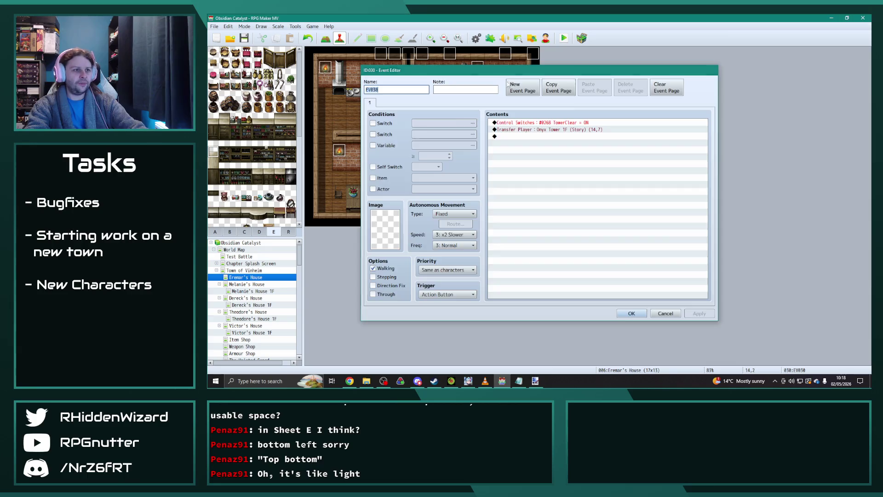
{"action": "key", "text": "Return"}
{"action": "left_click_drag", "start_coordinate": [509, 73], "coordinate": [509, 85]}
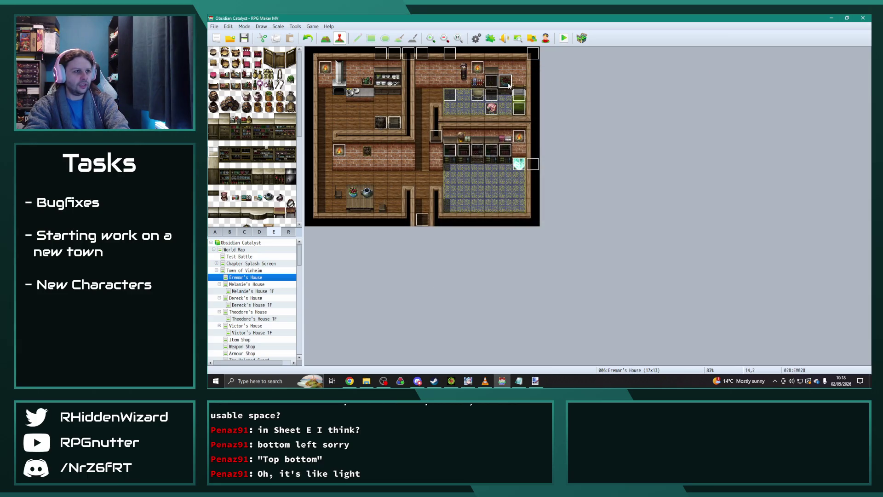
- Start a playtest and save the project changes when prompted
{"action": "left_click", "coordinate": [485, 381]}
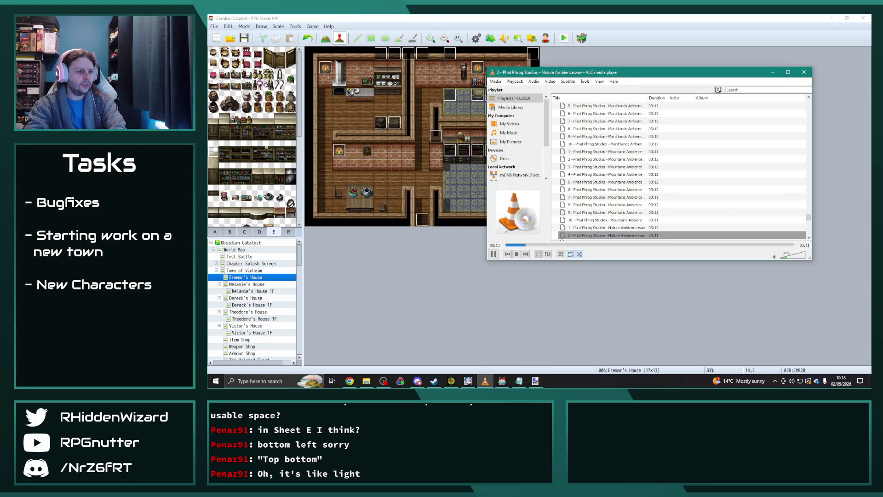
{"action": "key", "text": "alt+Tab"}
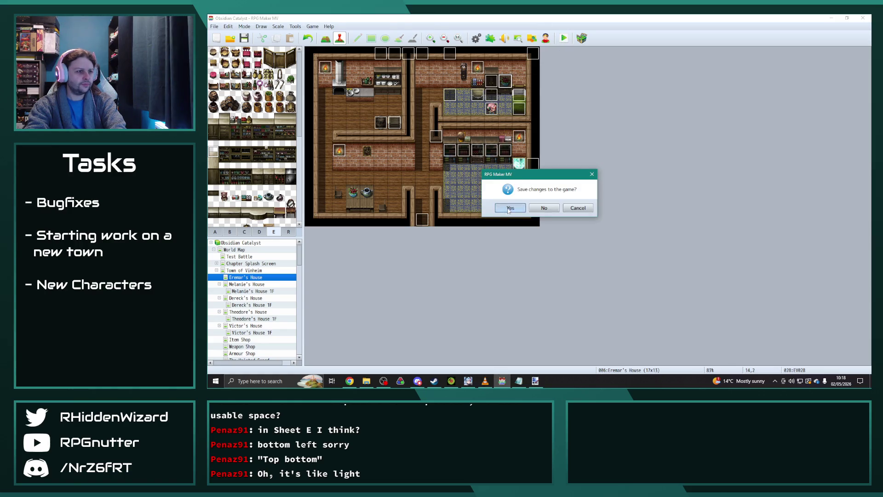
{"action": "left_click", "coordinate": [507, 208]}
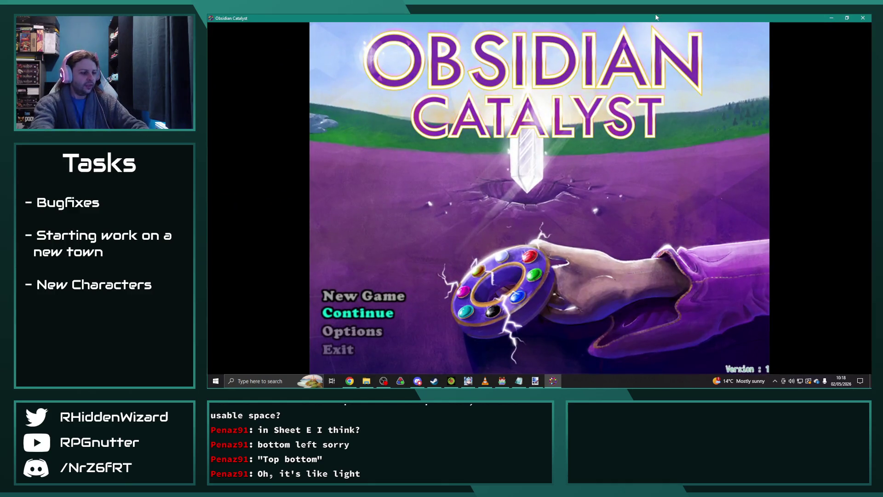
- Load save File 9 from the Continue menu
{"action": "key", "text": "Return"}
{"action": "key", "text": "Down"}
{"action": "key", "text": "Down"}
{"action": "key", "text": "Return"}
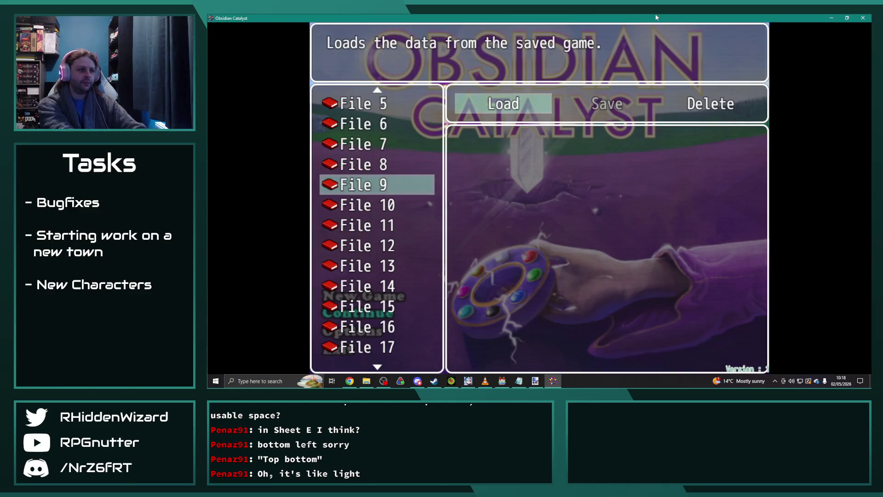
{"action": "key", "text": "Return"}
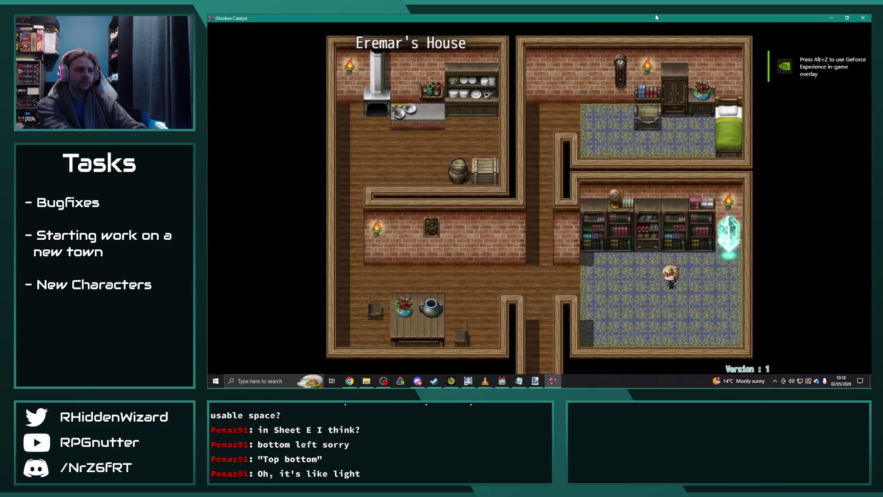
- Walk into the bedroom beside the bed and trigger the debug teleport to Desert Treasure Chamber
{"action": "key", "text": "Left"}
{"action": "key", "text": "Up"}
{"action": "key", "text": "Up"}
{"action": "key", "text": "Up"}
{"action": "key", "text": "Right"}
{"action": "key", "text": "Right"}
{"action": "key", "text": "Down"}
{"action": "key", "text": "Right"}
{"action": "key", "text": "Up"}
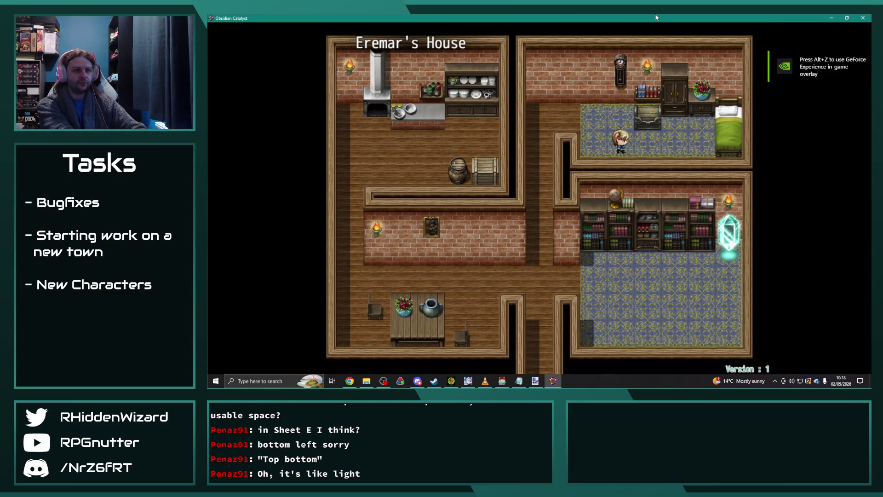
{"action": "key", "text": "Return"}
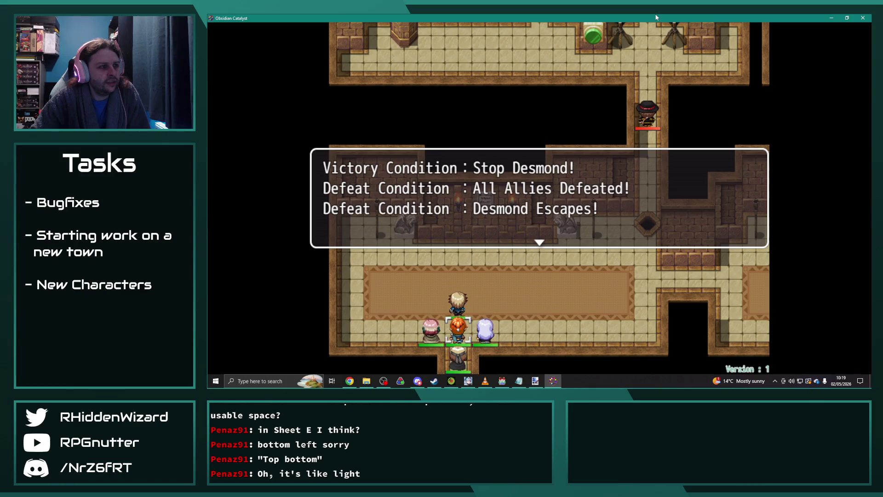
- Dismiss the battle conditions and survey the dungeon with the tile cursor, ending on the diamond tile
{"action": "key", "text": "Return"}
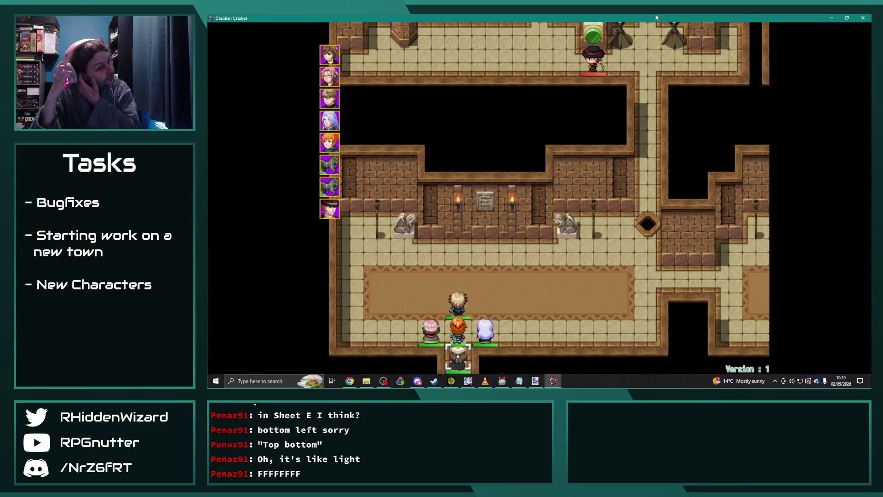
{"action": "key", "text": "Right"}
{"action": "key", "text": "Right"}
{"action": "key", "text": "Right"}
{"action": "key", "text": "Right"}
{"action": "key", "text": "Right"}
{"action": "key", "text": "Right"}
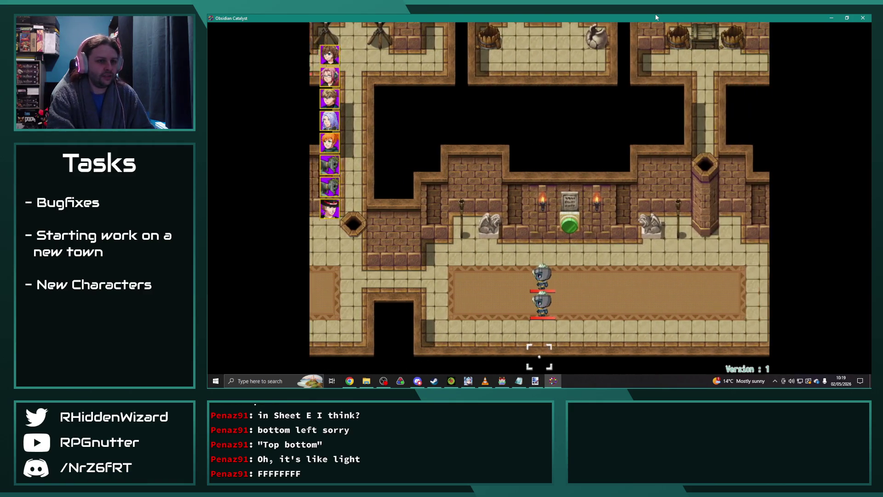
{"action": "key", "text": "Up"}
{"action": "key", "text": "Up"}
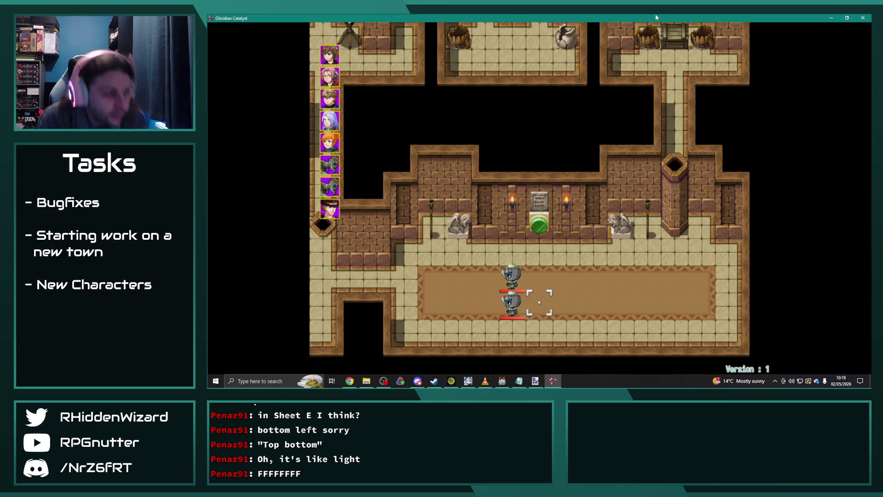
{"action": "key", "text": "Left"}
{"action": "key", "text": "Left"}
{"action": "key", "text": "Left"}
{"action": "key", "text": "Left"}
{"action": "key", "text": "Left"}
{"action": "key", "text": "Left"}
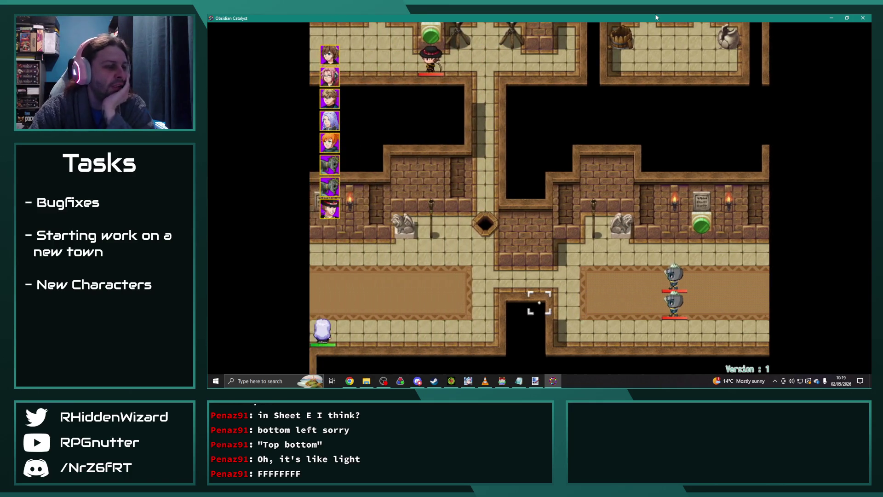
{"action": "key", "text": "Up"}
{"action": "key", "text": "Up"}
{"action": "key", "text": "Up"}
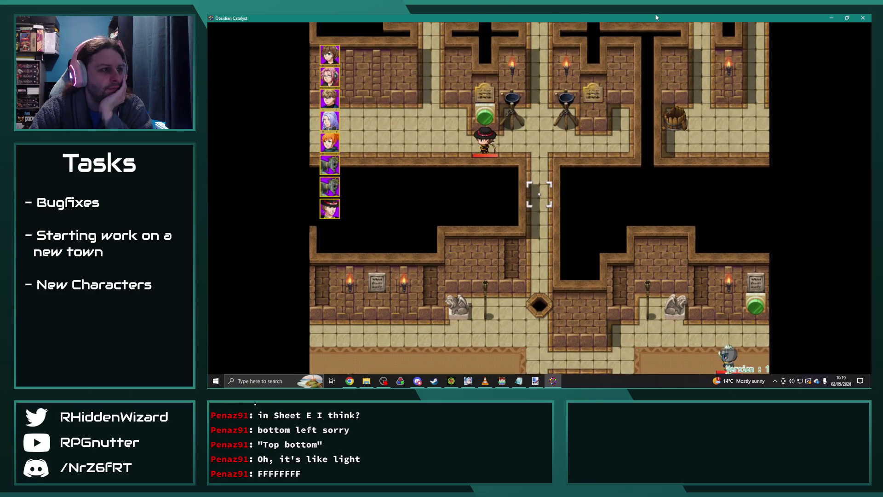
{"action": "key", "text": "Left"}
{"action": "key", "text": "Left"}
{"action": "key", "text": "Left"}
{"action": "key", "text": "Right"}
{"action": "key", "text": "Right"}
{"action": "key", "text": "Right"}
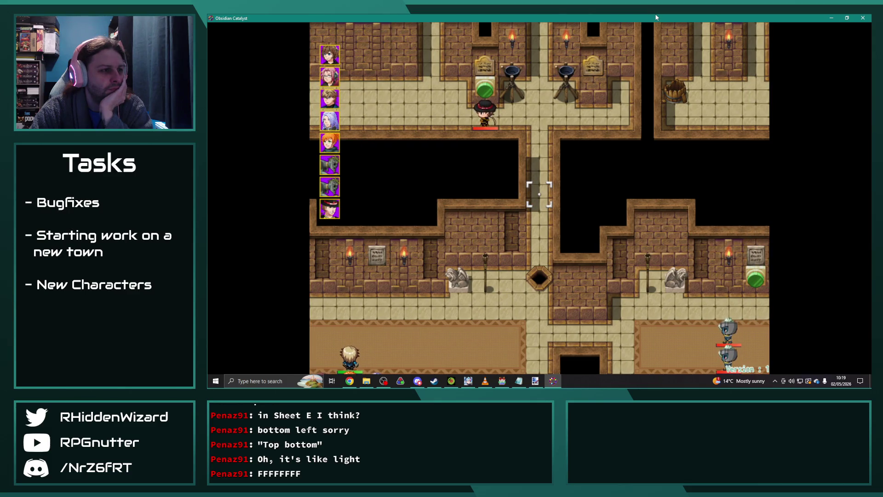
{"action": "key", "text": "Up"}
{"action": "key", "text": "Up"}
{"action": "key", "text": "Up"}
{"action": "key", "text": "Left"}
{"action": "key", "text": "Left"}
{"action": "key", "text": "Left"}
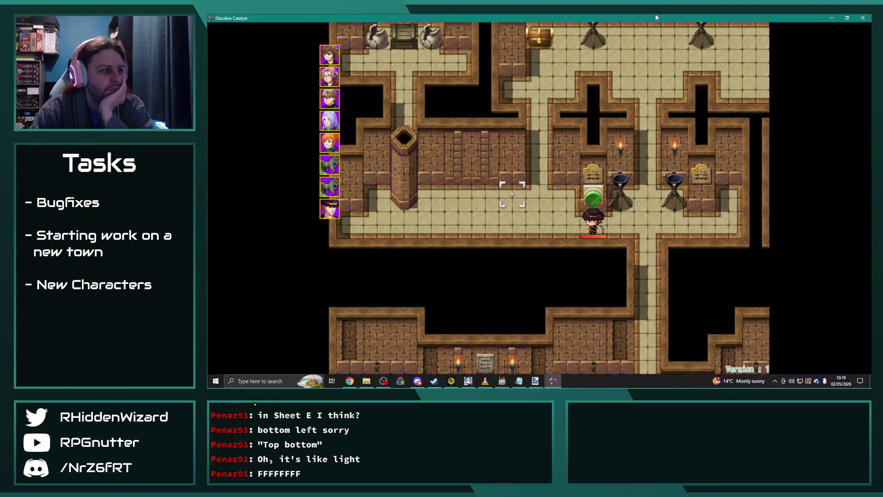
{"action": "key", "text": "Down"}
{"action": "key", "text": "Down"}
{"action": "key", "text": "Down"}
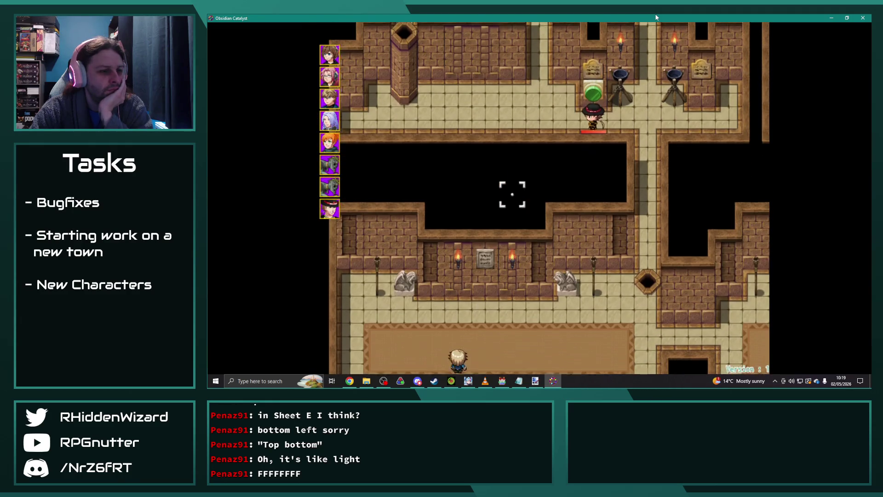
{"action": "key", "text": "Up"}
{"action": "key", "text": "Up"}
{"action": "key", "text": "Up"}
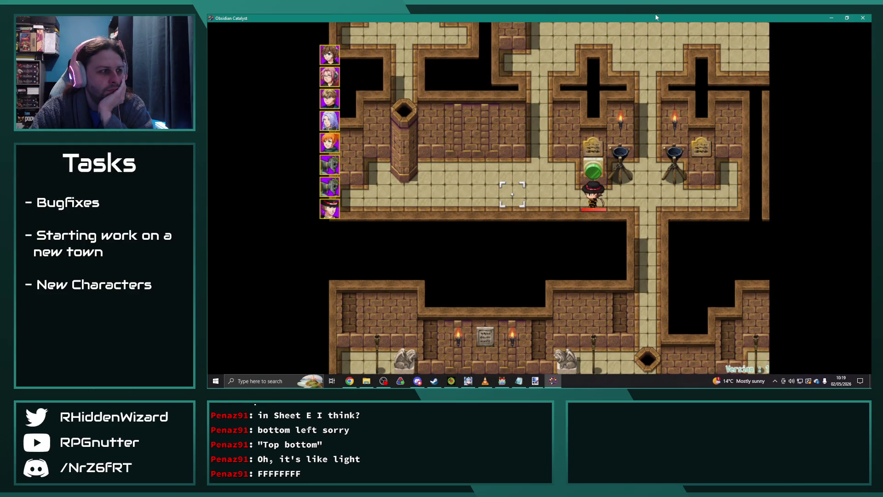
{"action": "key", "text": "Right"}
{"action": "key", "text": "Right"}
{"action": "key", "text": "Right"}
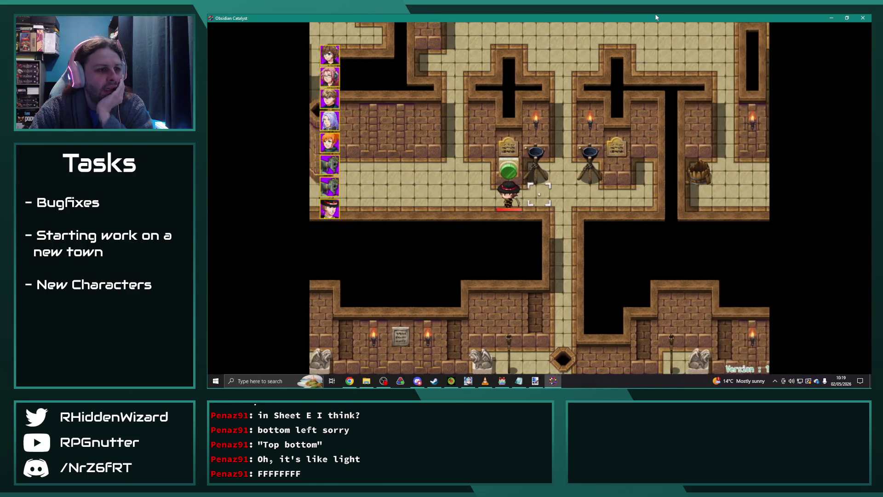
{"action": "key", "text": "Right"}
{"action": "key", "text": "Right"}
{"action": "key", "text": "Right"}
{"action": "key", "text": "Down"}
{"action": "key", "text": "Down"}
{"action": "key", "text": "Down"}
{"action": "key", "text": "Left"}
{"action": "key", "text": "Left"}
{"action": "key", "text": "Left"}
{"action": "key", "text": "Left"}
{"action": "key", "text": "Left"}
{"action": "key", "text": "Down"}
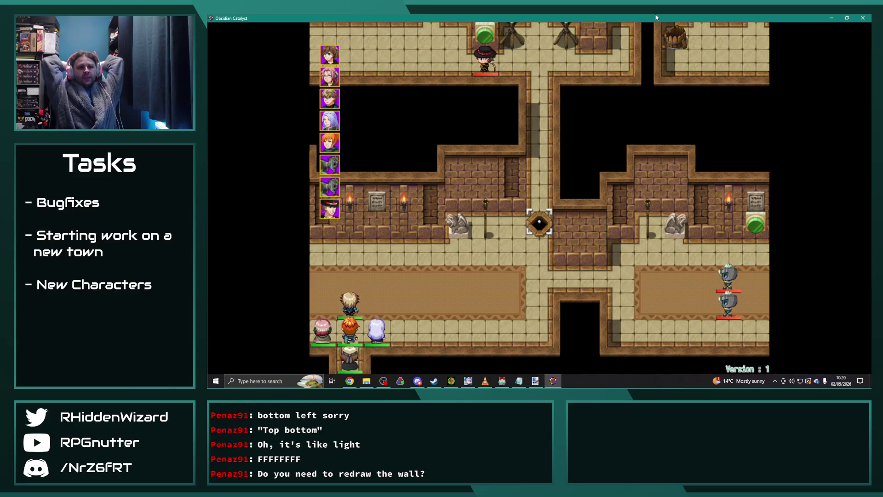
- Walk the party up and left along the corridor, then close the playtest
{"action": "key", "text": "Up"}
{"action": "key", "text": "Up"}
{"action": "key", "text": "Up"}
{"action": "key", "text": "Left"}
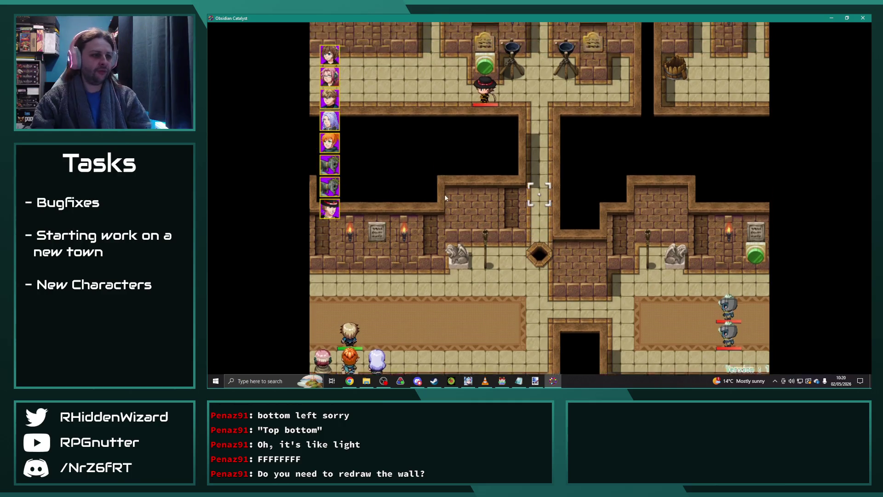
{"action": "key", "text": "Left"}
{"action": "key", "text": "Left"}
{"action": "key", "text": "Left"}
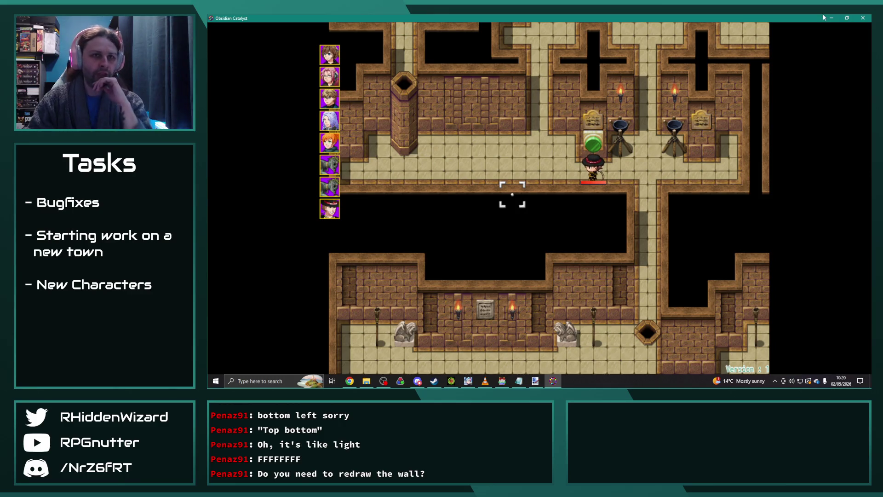
{"action": "left_click", "coordinate": [864, 18]}
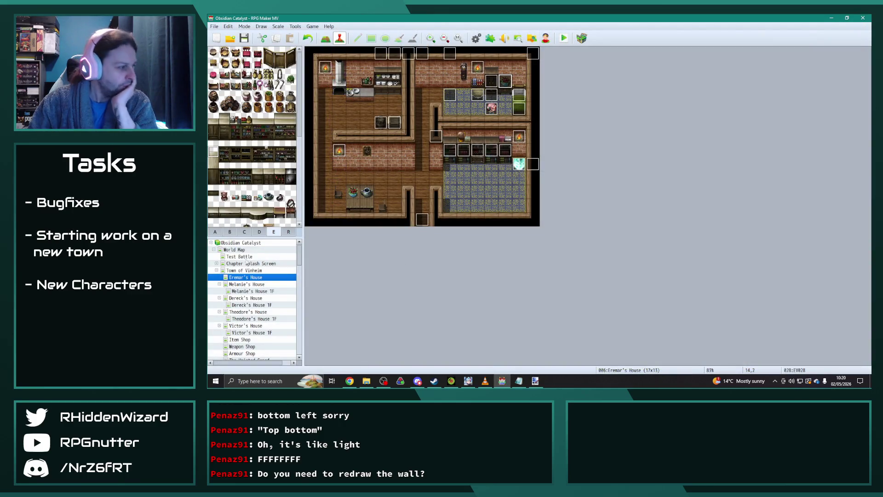
- Check the ruins tileset in the Database, then open Desert Treasure Chamber in Map mode
{"action": "left_click", "coordinate": [475, 38]}
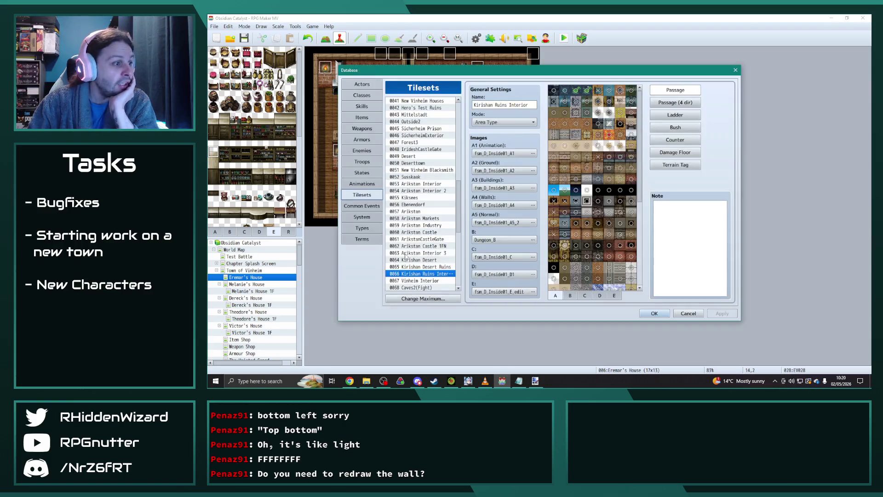
{"action": "left_click", "coordinate": [652, 313]}
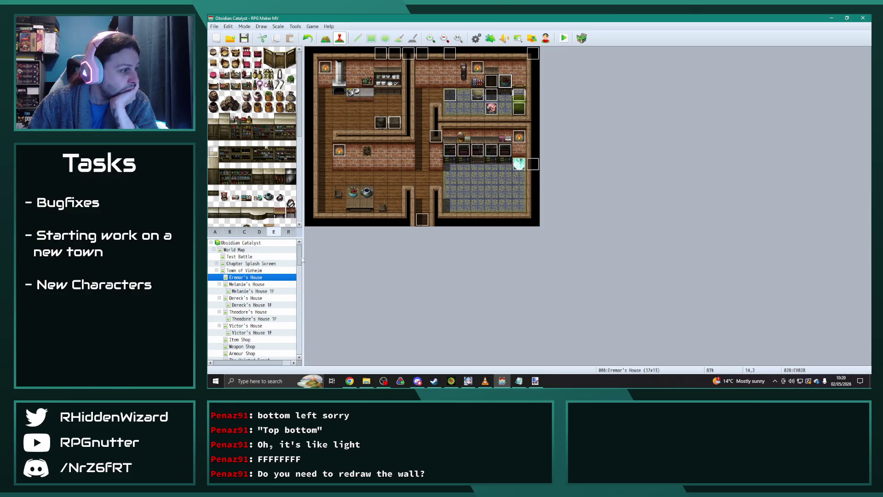
{"action": "scroll", "coordinate": [302, 260], "scroll_direction": "down", "scroll_amount": 10}
{"action": "left_click", "coordinate": [259, 334]}
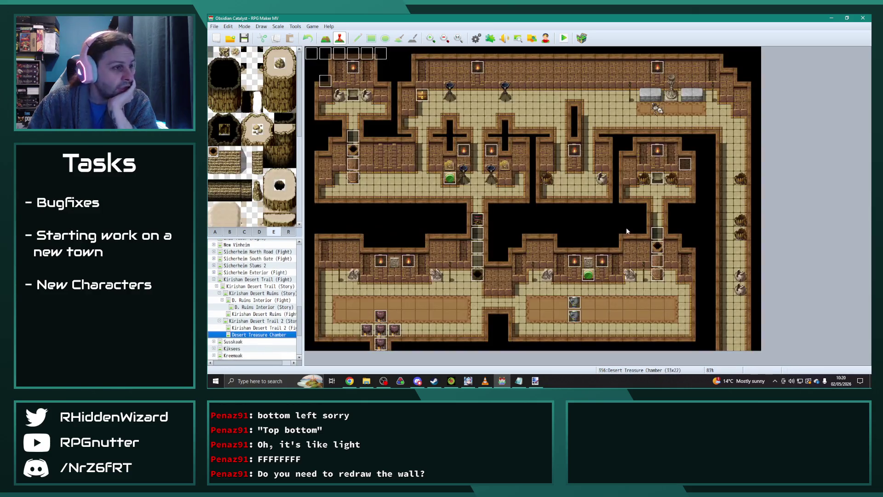
{"action": "scroll", "coordinate": [550, 294], "scroll_direction": "up", "scroll_amount": 3}
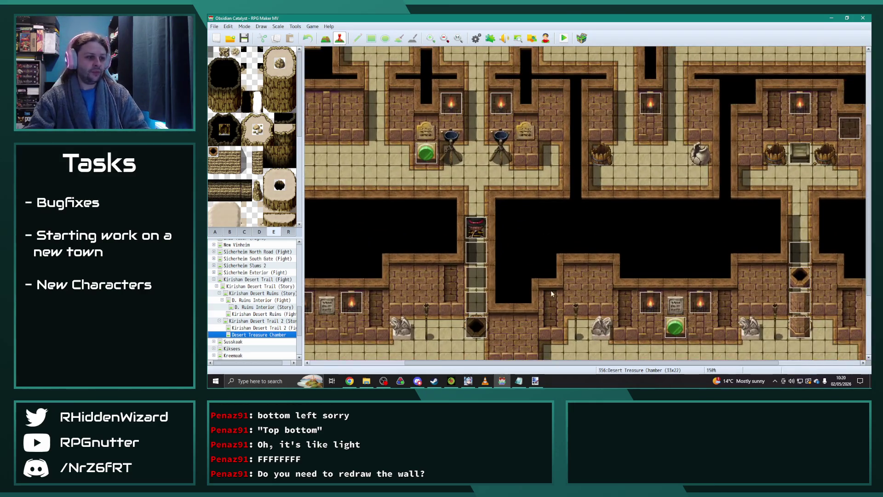
{"action": "scroll", "coordinate": [551, 294], "scroll_direction": "down", "scroll_amount": 3}
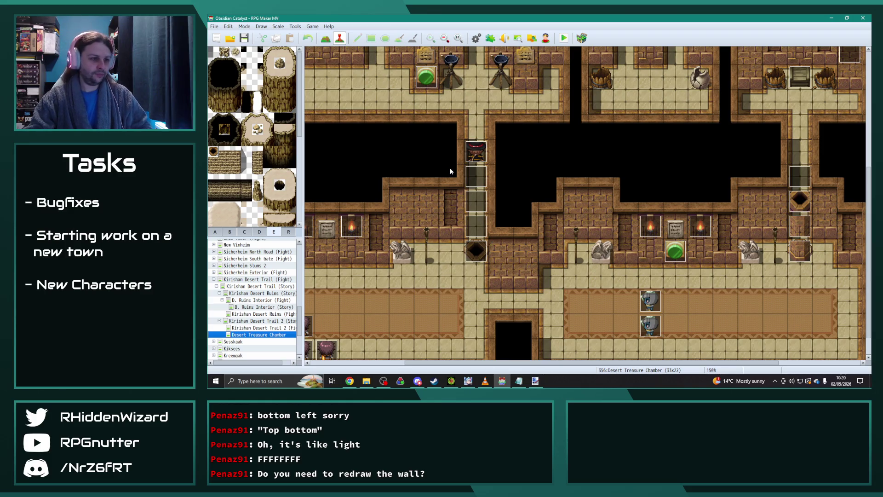
{"action": "left_click", "coordinate": [326, 38]}
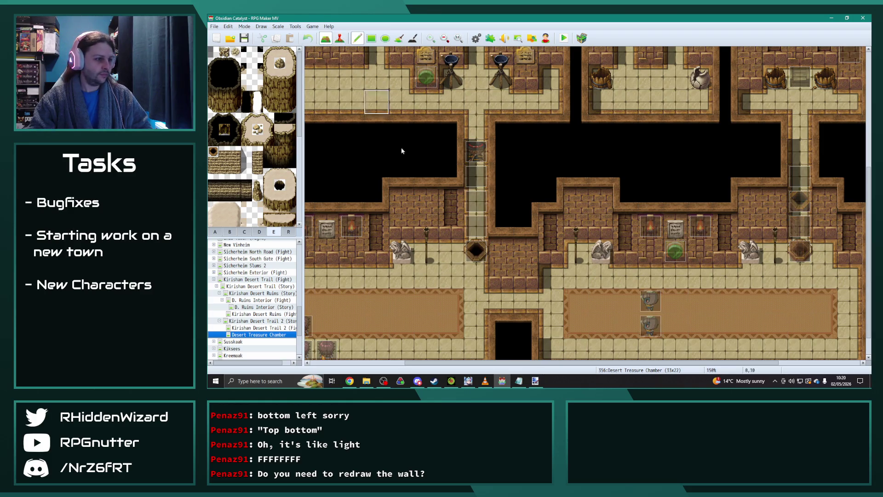
- Paint floor over the wall's lower rows to narrow the pit passage
{"action": "left_click_drag", "start_coordinate": [521, 275], "coordinate": [517, 183]}
{"action": "right_click", "coordinate": [555, 272]}
{"action": "mouse_move", "coordinate": [522, 276]}
{"action": "left_mouse_down"}
{"action": "mouse_move", "coordinate": [492, 276]}
{"action": "mouse_move", "coordinate": [499, 258]}
{"action": "mouse_move", "coordinate": [526, 260]}
{"action": "left_mouse_up"}
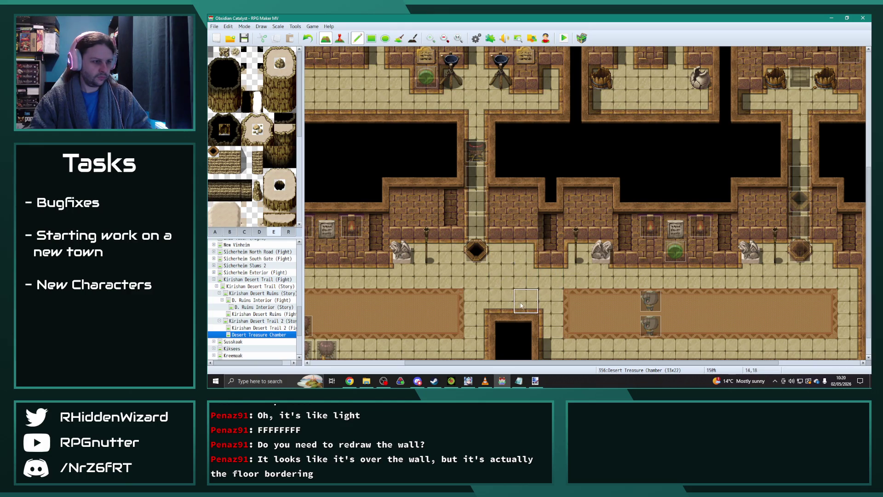
{"action": "scroll", "coordinate": [525, 283], "scroll_direction": "down", "scroll_amount": 2}
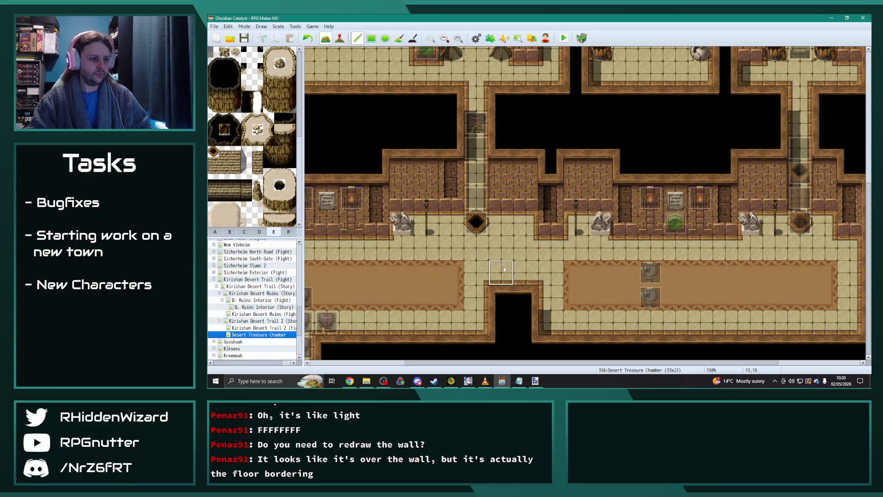
- Reshape the black pit with floor tiles, undoing the last change to restore the hole
{"action": "right_click", "coordinate": [524, 296]}
{"action": "left_click", "coordinate": [550, 319]}
{"action": "right_click", "coordinate": [517, 277]}
{"action": "mouse_move", "coordinate": [501, 298]}
{"action": "left_mouse_down"}
{"action": "mouse_move", "coordinate": [502, 317]}
{"action": "mouse_move", "coordinate": [525, 304]}
{"action": "mouse_move", "coordinate": [524, 322]}
{"action": "mouse_move", "coordinate": [575, 290]}
{"action": "mouse_move", "coordinate": [575, 269]}
{"action": "left_mouse_up"}
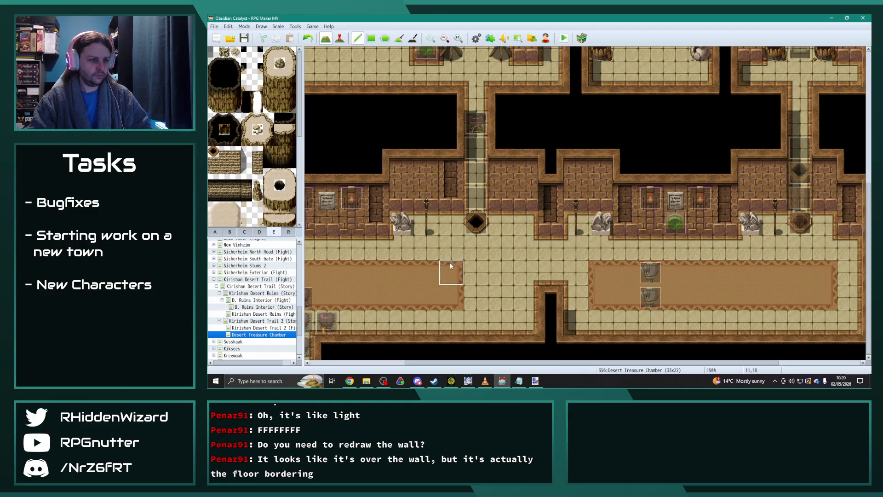
{"action": "left_click", "coordinate": [551, 297]}
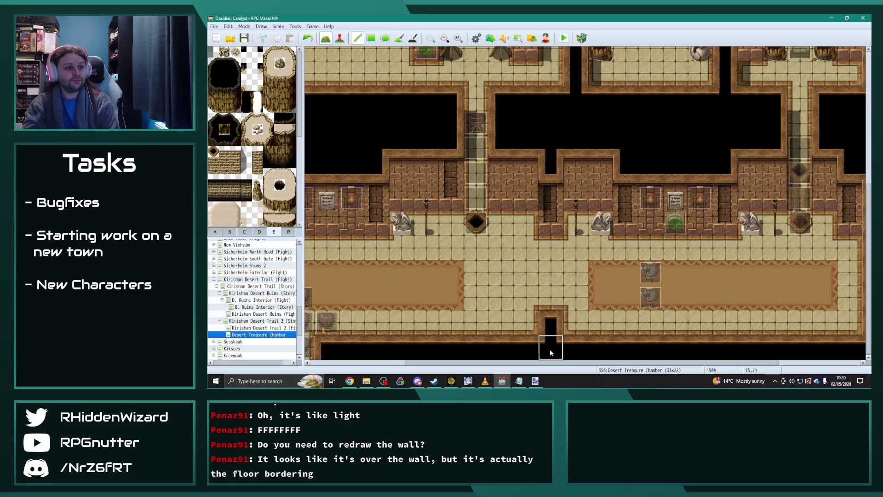
{"action": "left_click_drag", "start_coordinate": [550, 362], "coordinate": [464, 362]}
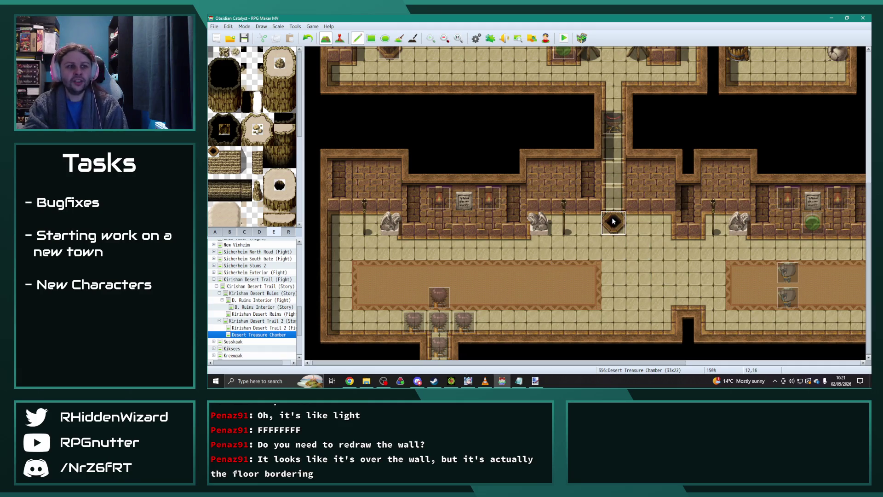
{"action": "key", "text": "ctrl+z"}
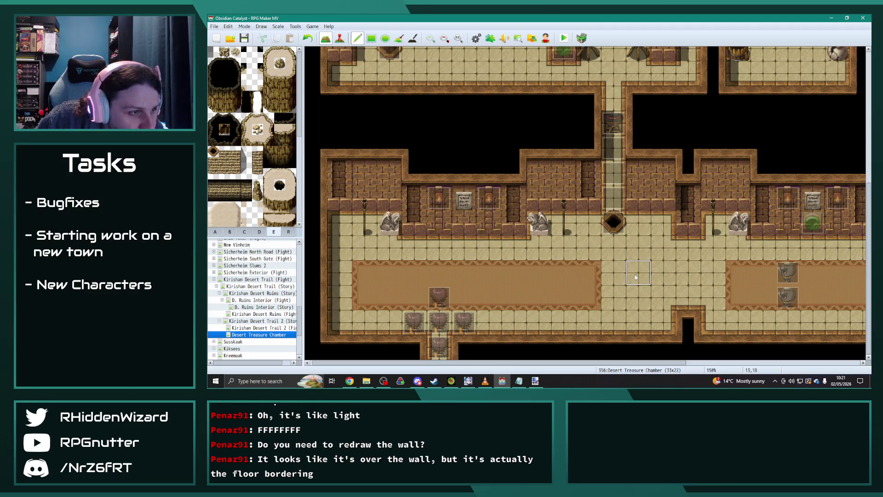
- Lower the wall in column 15 and the adjoining column to match
{"action": "scroll", "coordinate": [550, 282], "scroll_direction": "up", "scroll_amount": 3}
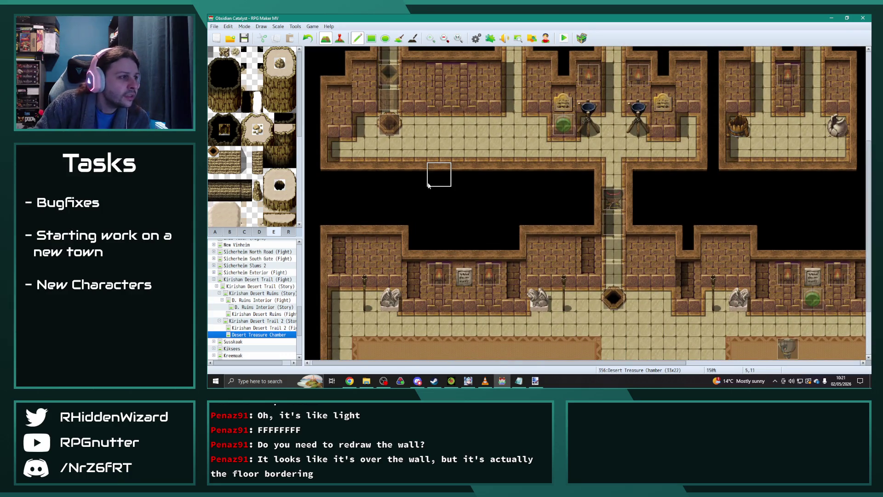
{"action": "scroll", "coordinate": [429, 185], "scroll_direction": "down", "scroll_amount": 3}
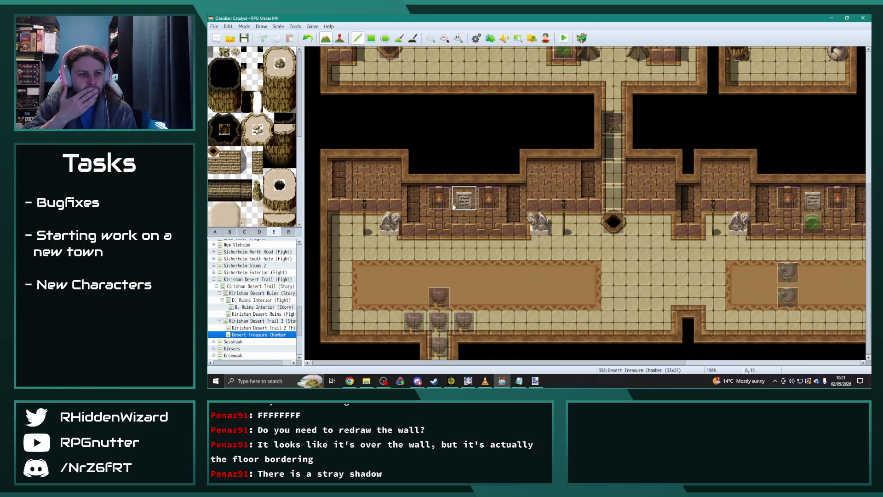
{"action": "left_click", "coordinate": [412, 37]}
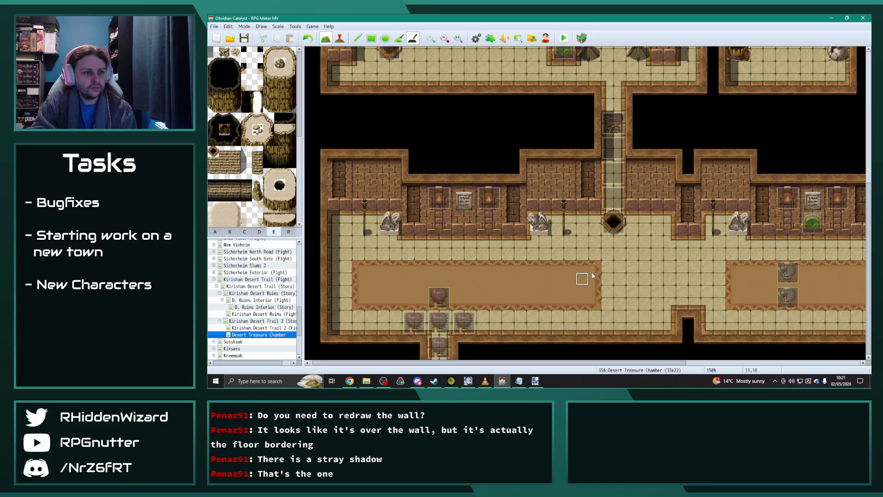
{"action": "left_click", "coordinate": [356, 40]}
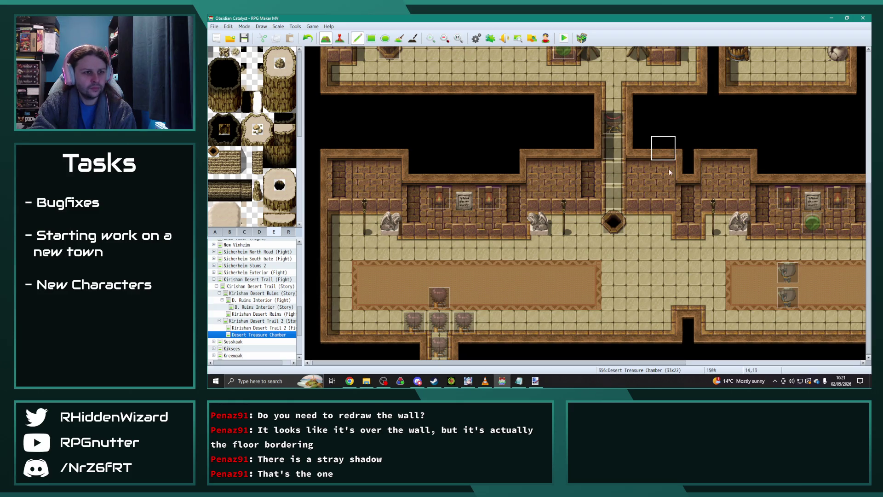
{"action": "left_click", "coordinate": [685, 220]}
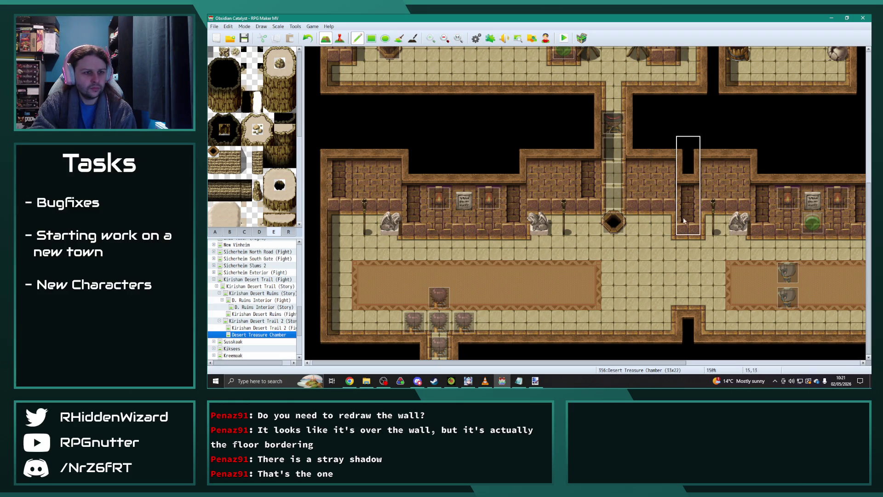
{"action": "left_click", "coordinate": [661, 220]}
- Widen the bottom doorway to two tiles and extend the left carpet one column right
{"action": "left_click", "coordinate": [681, 346]}
{"action": "left_click", "coordinate": [663, 322]}
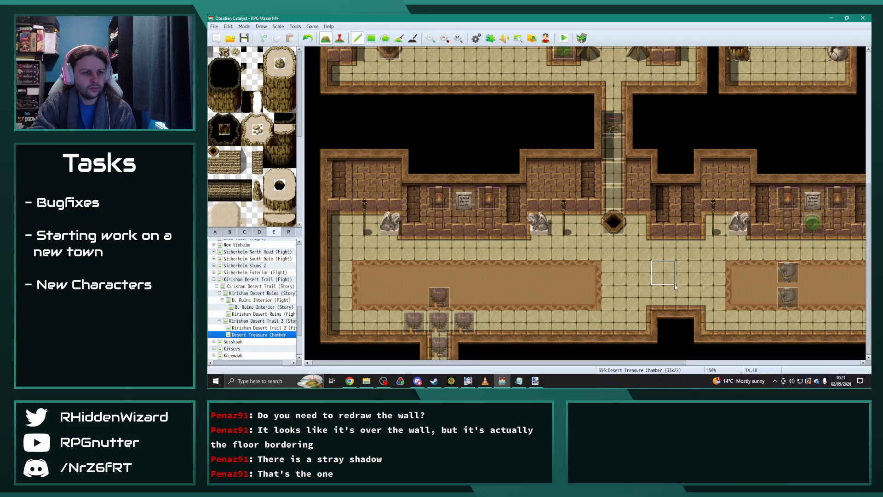
{"action": "left_click_drag", "start_coordinate": [613, 273], "coordinate": [612, 294]}
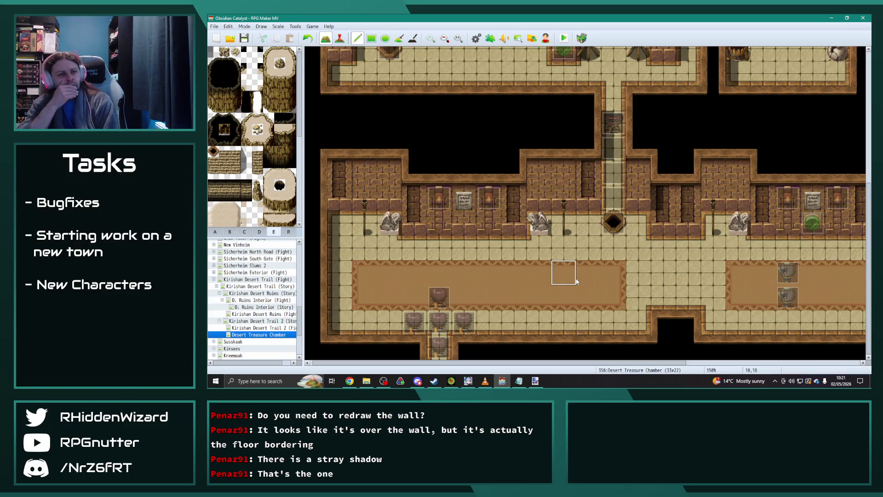
- Shade the narrow corridor with the Shadow Pen
{"action": "left_click", "coordinate": [413, 38]}
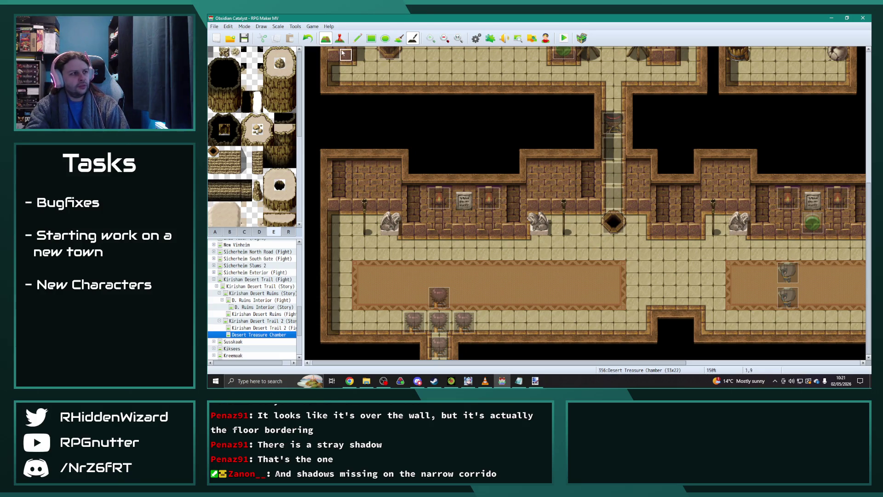
{"action": "left_click_drag", "start_coordinate": [607, 209], "coordinate": [607, 92]}
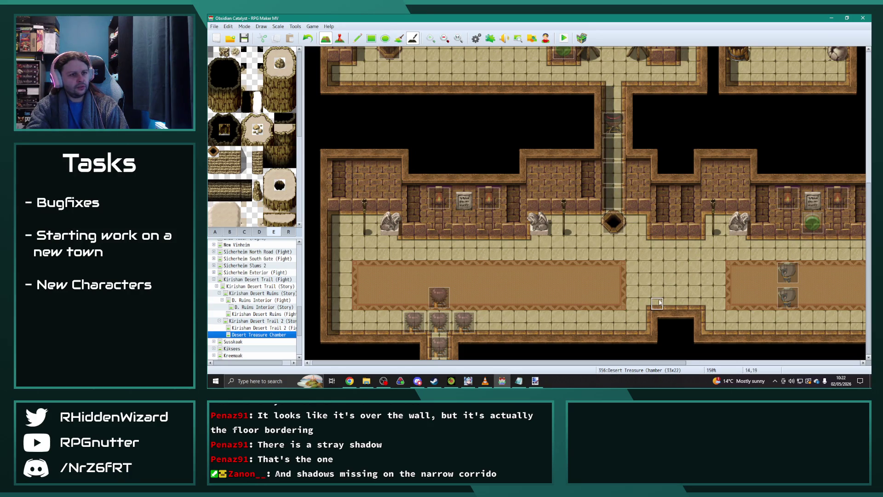
{"action": "scroll", "coordinate": [659, 310], "scroll_direction": "up", "scroll_amount": 3}
{"action": "scroll", "coordinate": [659, 310], "scroll_direction": "up", "scroll_amount": 2}
{"action": "scroll", "coordinate": [658, 303], "scroll_direction": "up", "scroll_amount": 2}
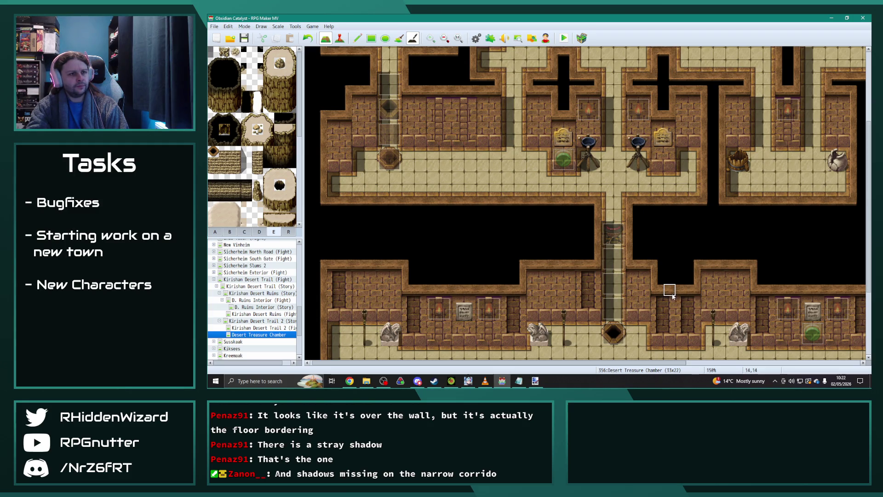
{"action": "scroll", "coordinate": [672, 296], "scroll_direction": "up", "scroll_amount": 2}
{"action": "scroll", "coordinate": [672, 296], "scroll_direction": "down", "scroll_amount": 6}
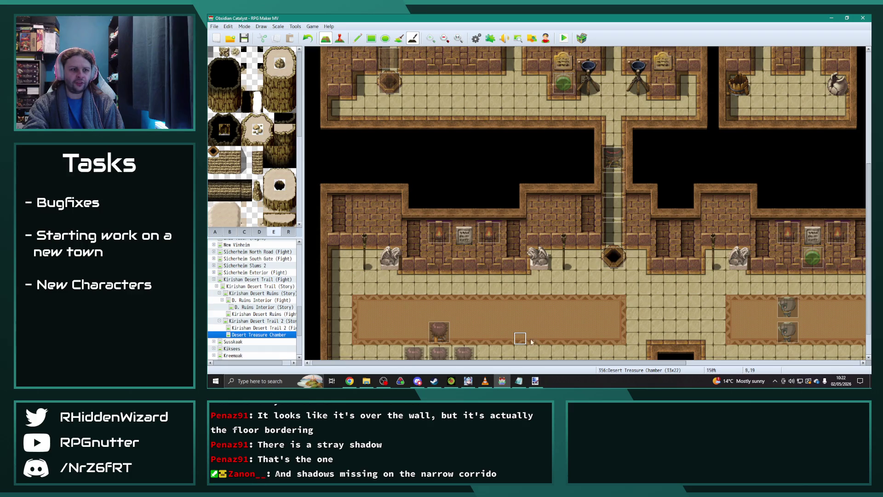
{"action": "mouse_move", "coordinate": [555, 364]}
{"action": "left_mouse_down"}
{"action": "mouse_move", "coordinate": [738, 364]}
{"action": "mouse_move", "coordinate": [578, 364]}
{"action": "left_mouse_up"}
- Open D. Ruins Interior (Story) and inspect the MayorAlbrecht(CS) event's settings
{"action": "left_click", "coordinate": [262, 308]}
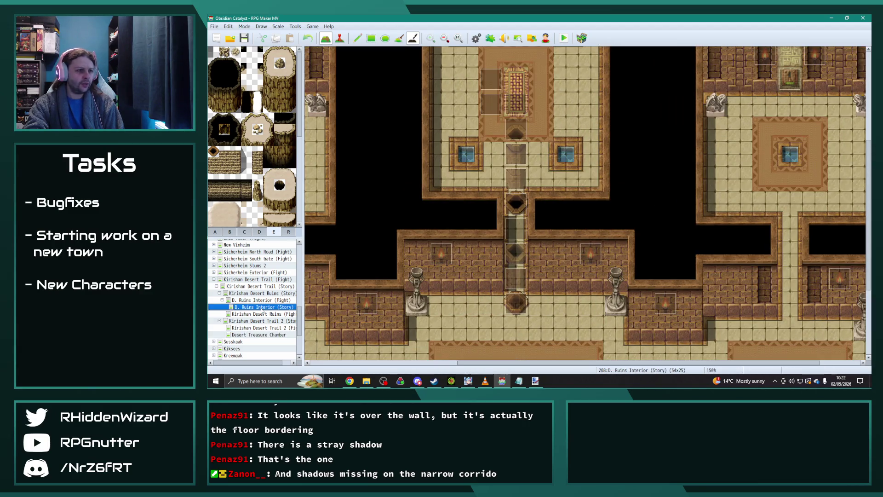
{"action": "left_click", "coordinate": [519, 202]}
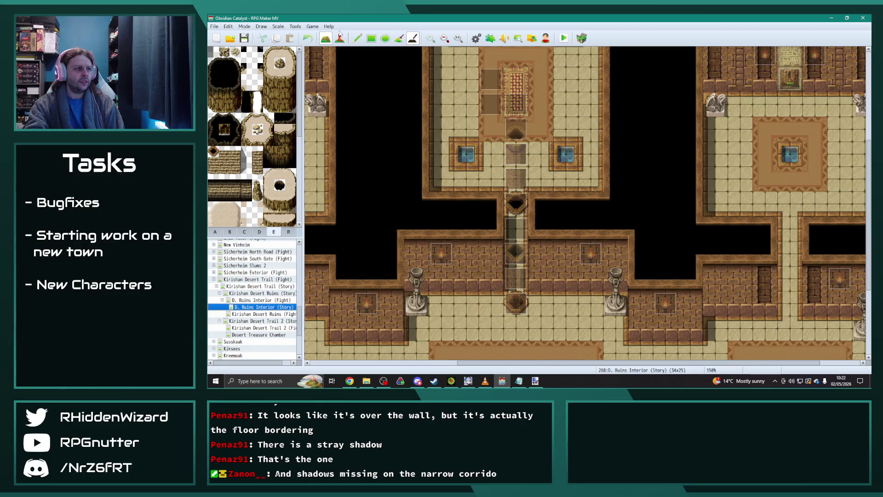
{"action": "key", "text": "F6"}
{"action": "scroll", "coordinate": [600, 194], "scroll_direction": "up", "scroll_amount": 1}
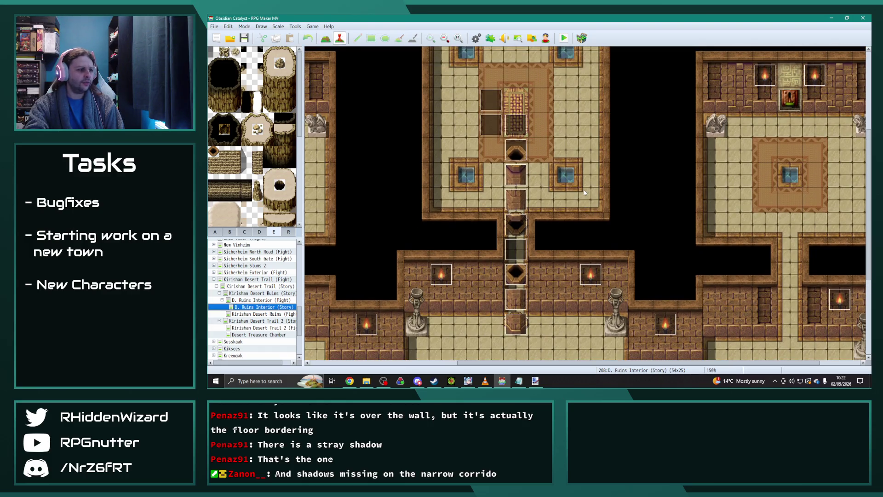
{"action": "left_click", "coordinate": [517, 130]}
{"action": "double_click", "coordinate": [517, 129]}
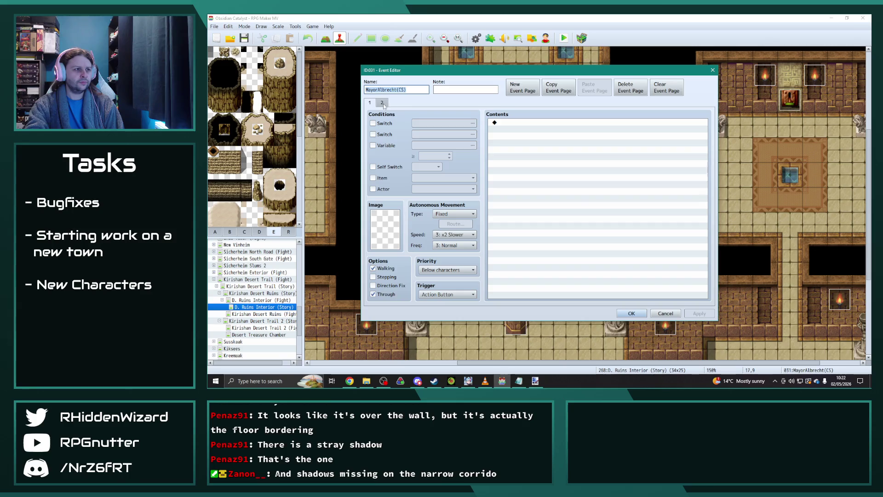
{"action": "left_click", "coordinate": [632, 313]}
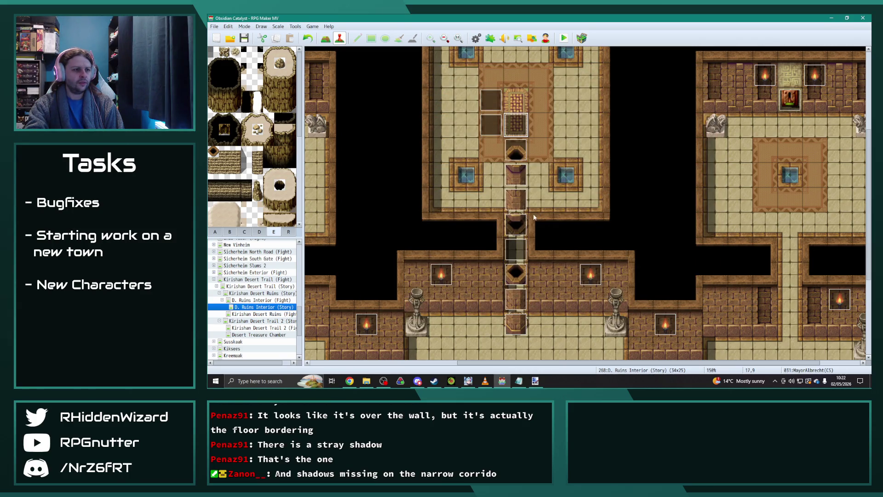
- At 125% zoom, move two corridor events into the room and place EV011 at 17,11
{"action": "scroll", "coordinate": [546, 216], "scroll_direction": "up", "scroll_amount": 1}
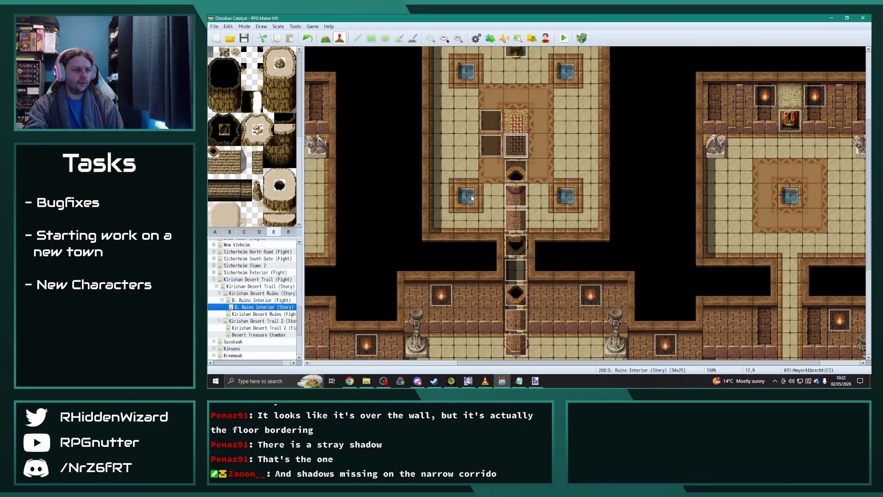
{"action": "left_click", "coordinate": [444, 38]}
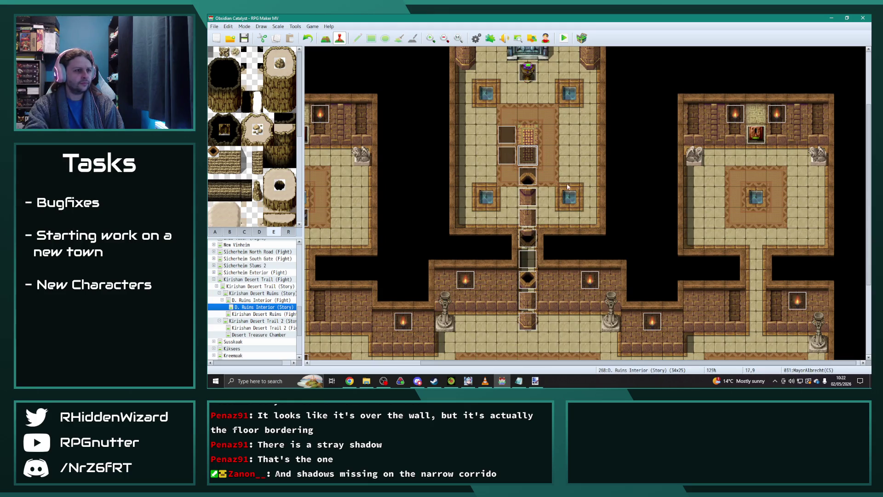
{"action": "scroll", "coordinate": [548, 179], "scroll_direction": "down", "scroll_amount": 2}
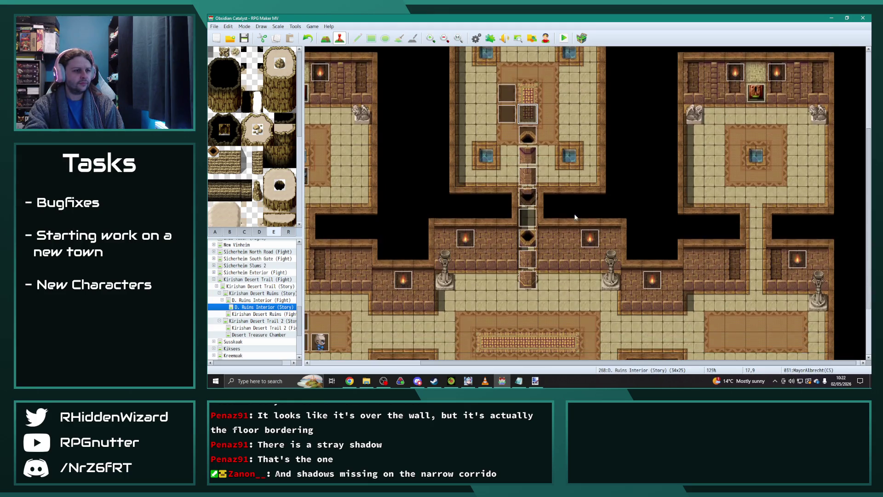
{"action": "left_click_drag", "start_coordinate": [528, 129], "coordinate": [569, 87]}
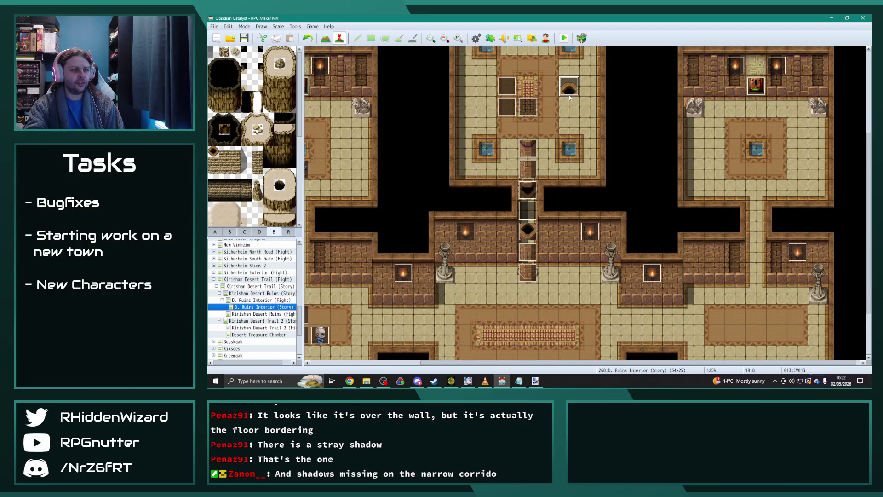
{"action": "left_click_drag", "start_coordinate": [528, 149], "coordinate": [571, 110]}
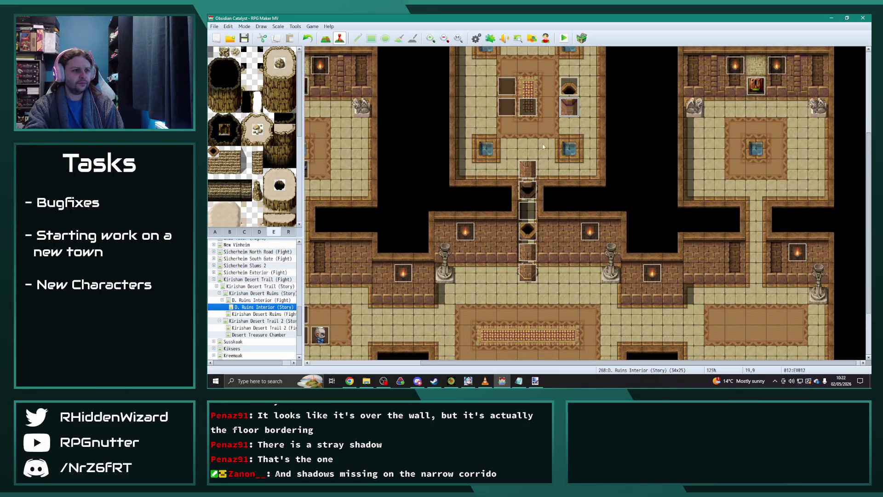
{"action": "left_click", "coordinate": [528, 172]}
{"action": "left_click_drag", "start_coordinate": [527, 169], "coordinate": [528, 129]}
{"action": "left_click", "coordinate": [528, 187]}
{"action": "left_click_drag", "start_coordinate": [528, 189], "coordinate": [529, 169]}
{"action": "left_click_drag", "start_coordinate": [528, 129], "coordinate": [528, 149]}
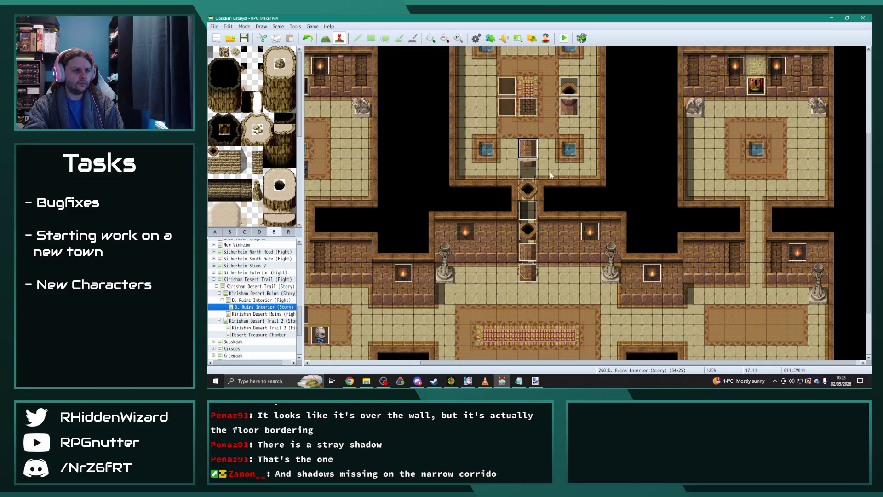
- Check the patterned corridor event and the empty tile beside it
{"action": "left_click", "coordinate": [325, 37]}
{"action": "left_click", "coordinate": [358, 38]}
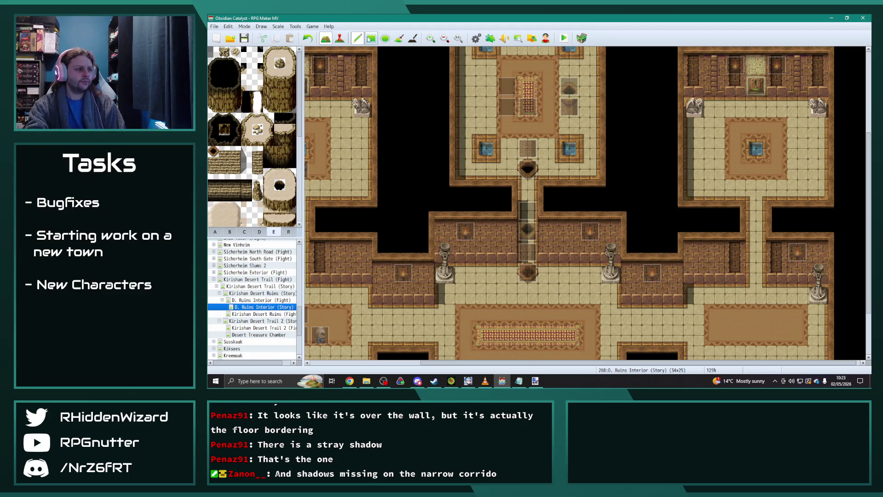
{"action": "left_click", "coordinate": [339, 38]}
{"action": "left_click_drag", "start_coordinate": [533, 127], "coordinate": [529, 129]}
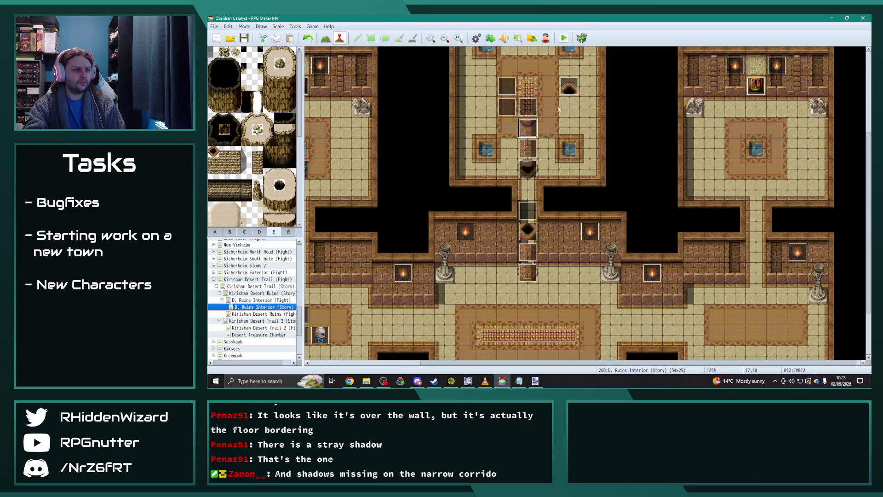
{"action": "scroll", "coordinate": [598, 106], "scroll_direction": "up", "scroll_amount": 1}
{"action": "left_click", "coordinate": [529, 124]}
{"action": "left_click", "coordinate": [544, 137]}
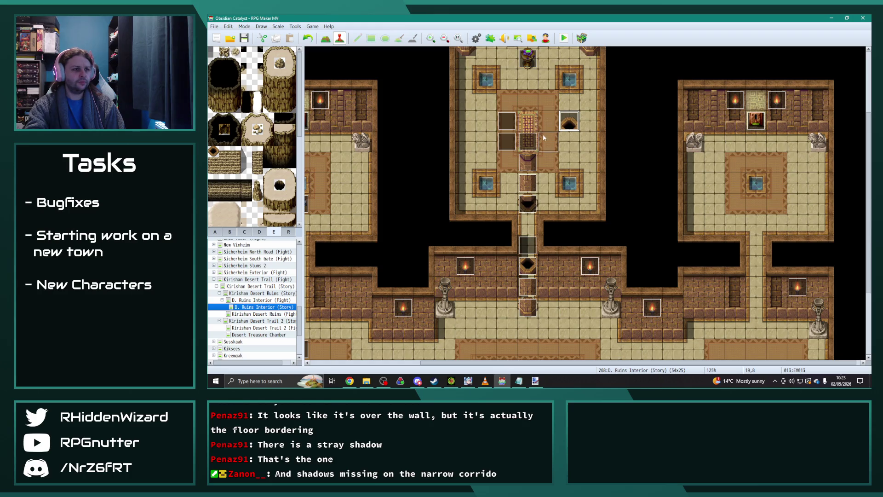
- Review EV013's two pages and move the pit event down to tile 18,10
{"action": "left_click", "coordinate": [576, 130]}
{"action": "double_click", "coordinate": [574, 130]}
{"action": "left_click", "coordinate": [386, 104]}
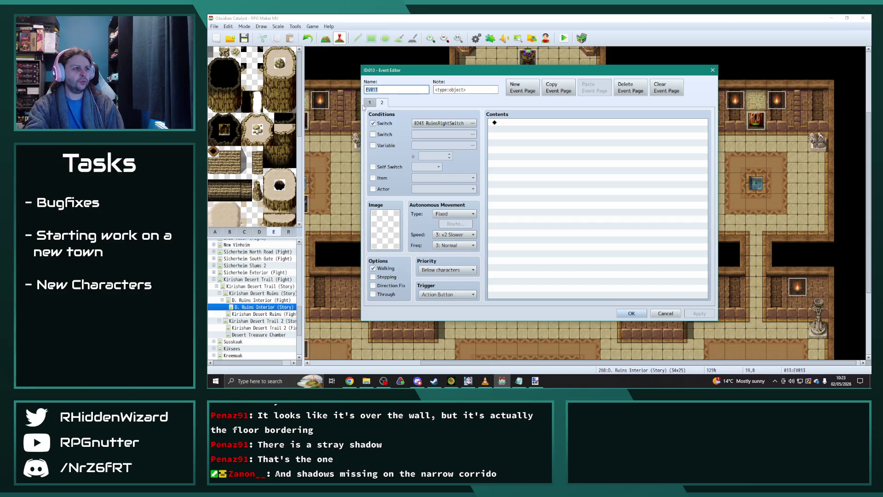
{"action": "left_click", "coordinate": [369, 102]}
{"action": "left_click", "coordinate": [627, 315]}
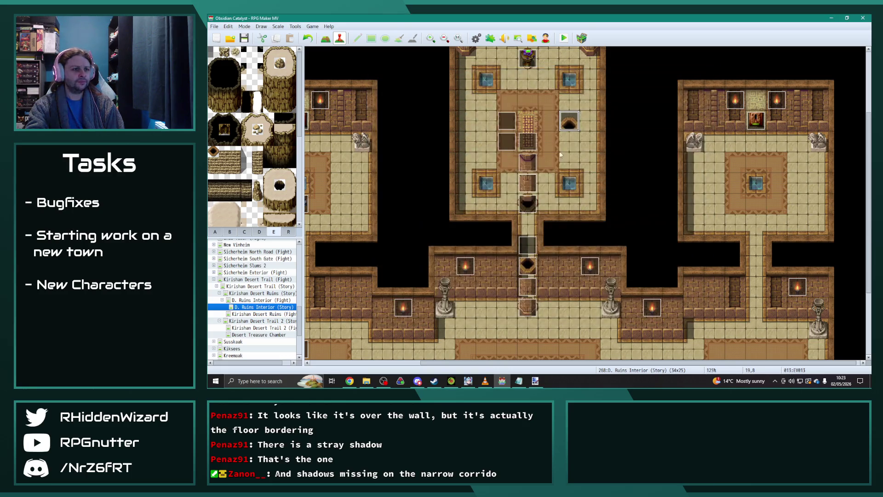
{"action": "left_click_drag", "start_coordinate": [565, 129], "coordinate": [545, 171]}
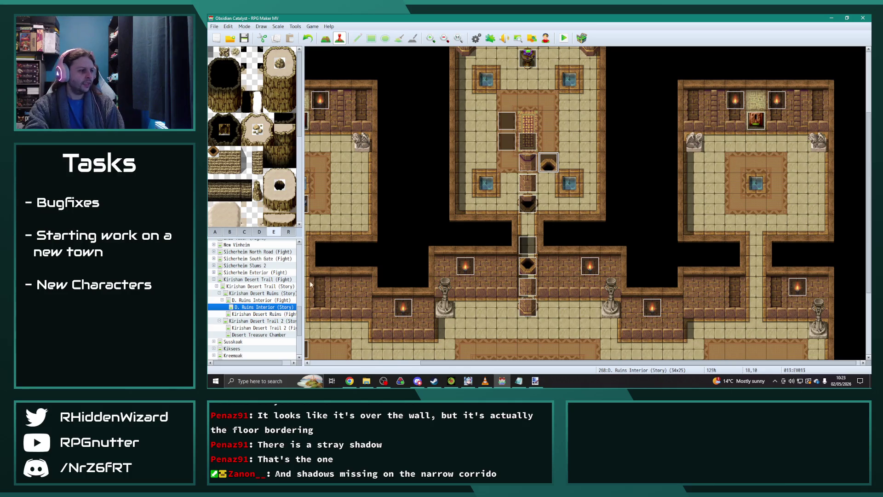
- In D. Ruins Interior (Fight), move four corridor events up one tile, EV015 to 17,13
{"action": "left_click", "coordinate": [276, 301]}
{"action": "left_click_drag", "start_coordinate": [529, 196], "coordinate": [529, 175]}
{"action": "left_click_drag", "start_coordinate": [529, 216], "coordinate": [529, 197]}
{"action": "left_click_drag", "start_coordinate": [529, 237], "coordinate": [529, 217]}
{"action": "left_click_drag", "start_coordinate": [529, 262], "coordinate": [529, 240]}
- Shift the corridor events up another tile, bringing EV015 to 17,12
{"action": "scroll", "coordinate": [557, 228], "scroll_direction": "up", "scroll_amount": 1}
{"action": "left_click_drag", "start_coordinate": [528, 196], "coordinate": [527, 175]}
{"action": "left_click", "coordinate": [528, 216]}
{"action": "left_click_drag", "start_coordinate": [528, 217], "coordinate": [528, 196]}
{"action": "left_click_drag", "start_coordinate": [527, 238], "coordinate": [528, 217]}
{"action": "left_click_drag", "start_coordinate": [528, 259], "coordinate": [528, 238]}
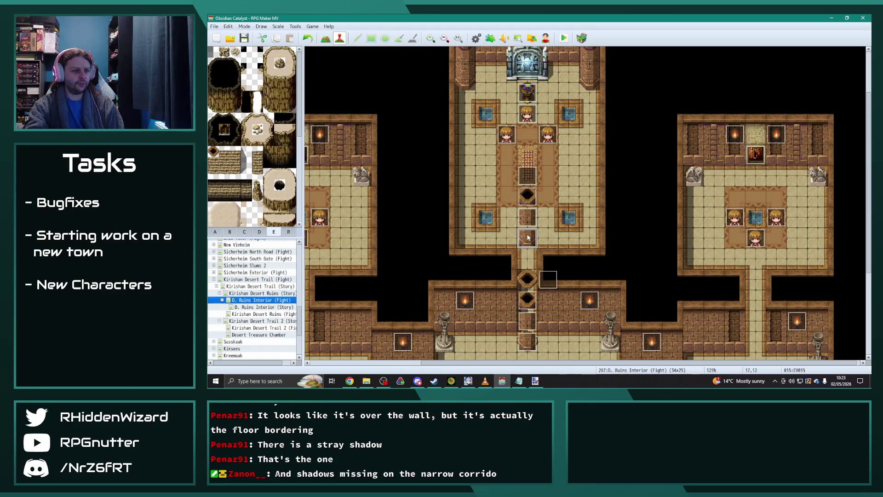
- Repaint the Fight corridor floor tile so its shadow shows
{"action": "left_click", "coordinate": [325, 38]}
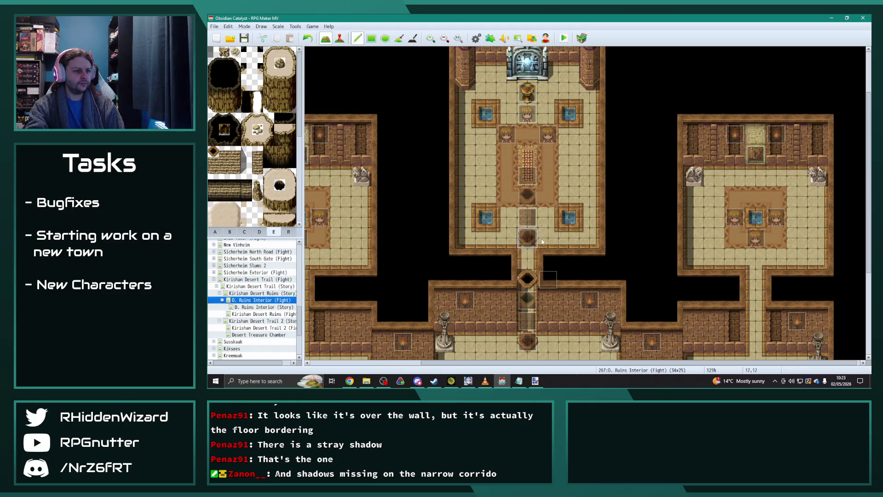
{"action": "left_click_drag", "start_coordinate": [528, 259], "coordinate": [527, 280]}
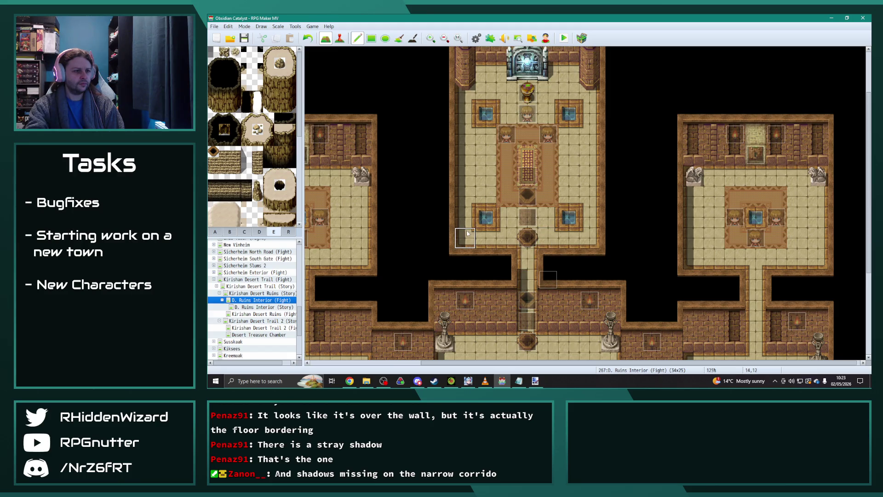
{"action": "scroll", "coordinate": [467, 234], "scroll_direction": "down", "scroll_amount": 2}
- Move the F Pillar Top event one tile left into the corridor at 17,14
{"action": "key", "text": "F6"}
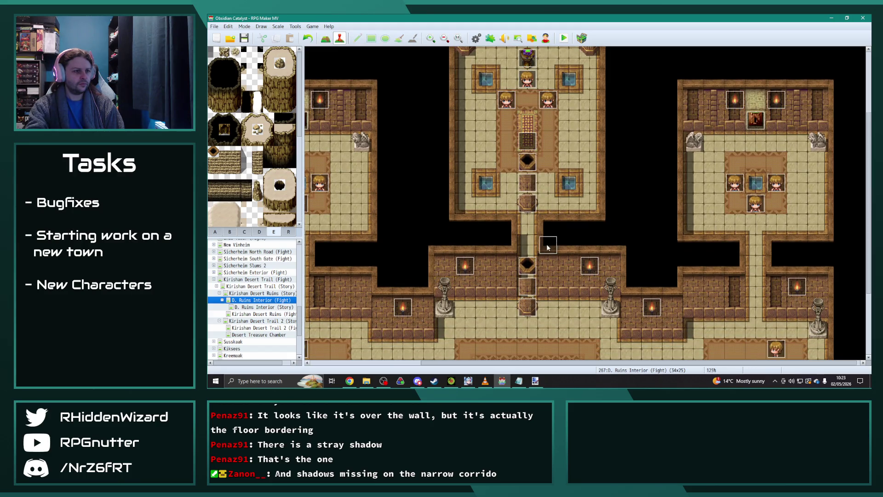
{"action": "double_click", "coordinate": [547, 247]}
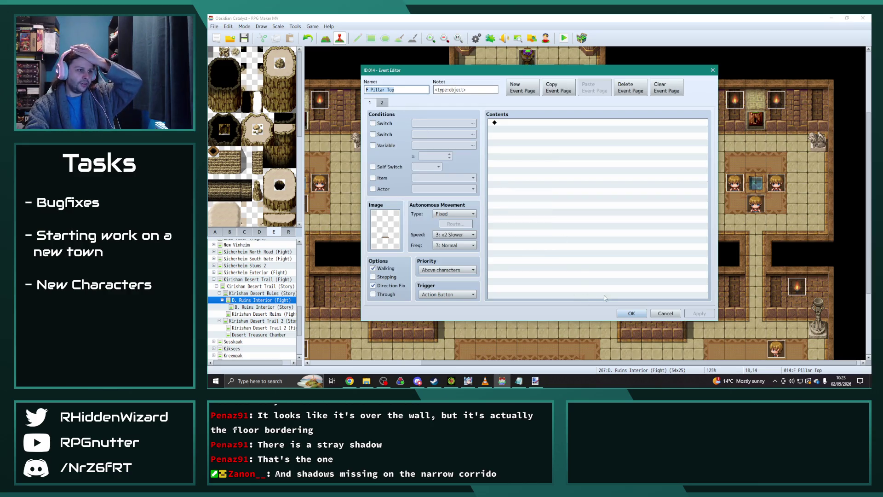
{"action": "left_click", "coordinate": [631, 313]}
{"action": "left_click_drag", "start_coordinate": [548, 244], "coordinate": [527, 245]}
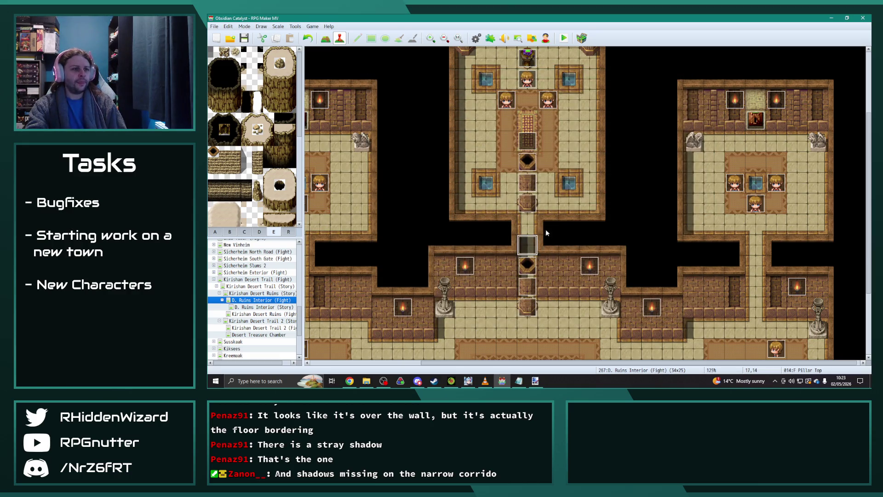
- Delete F Pillar Top's Set Event Location command from the Start of Battle event
{"action": "scroll", "coordinate": [553, 240], "scroll_direction": "up", "scroll_amount": 2}
{"action": "scroll", "coordinate": [307, 348], "scroll_direction": "left", "scroll_amount": 8}
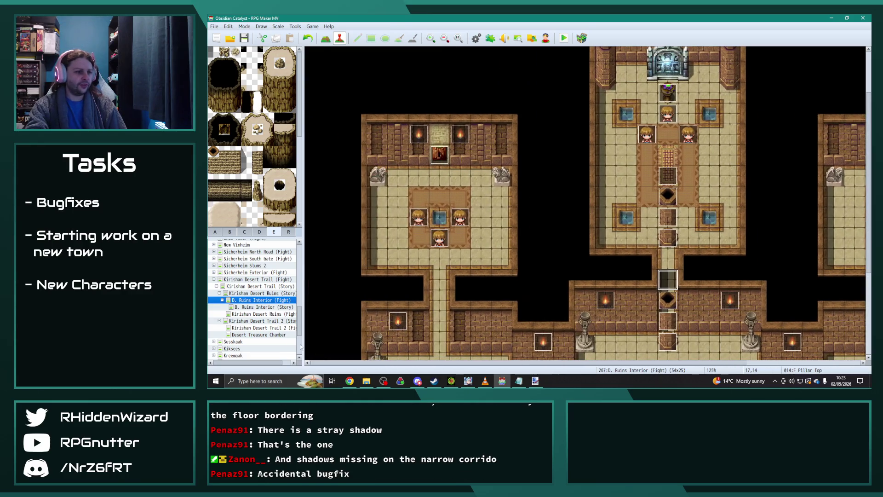
{"action": "scroll", "coordinate": [337, 167], "scroll_direction": "up", "scroll_amount": 3}
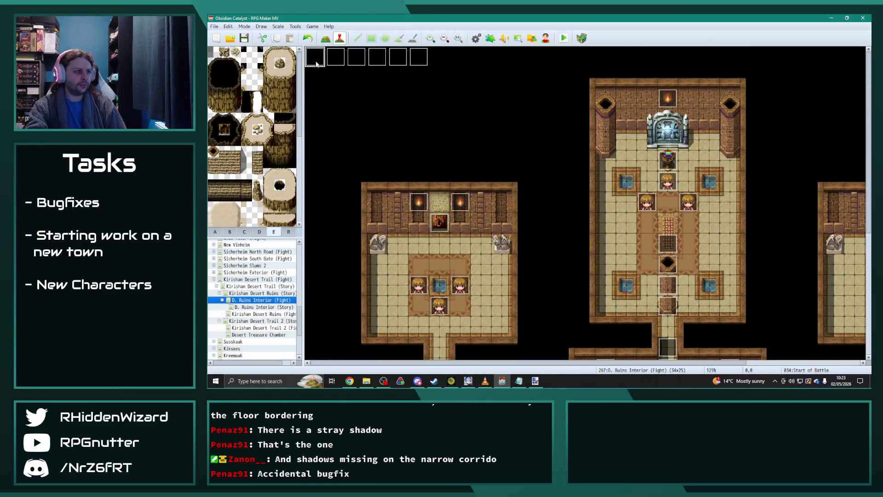
{"action": "double_click", "coordinate": [315, 56]}
{"action": "left_click", "coordinate": [565, 207]}
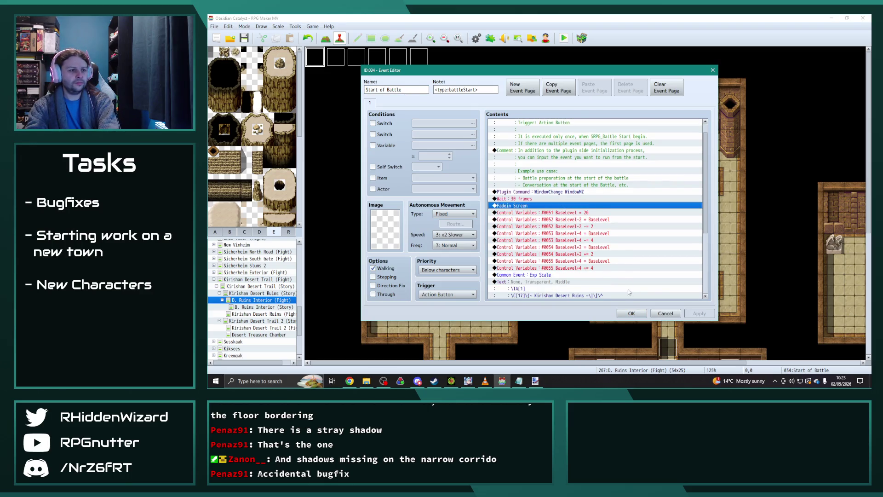
{"action": "key", "text": "Delete"}
{"action": "scroll", "coordinate": [596, 251], "scroll_direction": "down", "scroll_amount": 3}
{"action": "scroll", "coordinate": [598, 252], "scroll_direction": "down", "scroll_amount": 2}
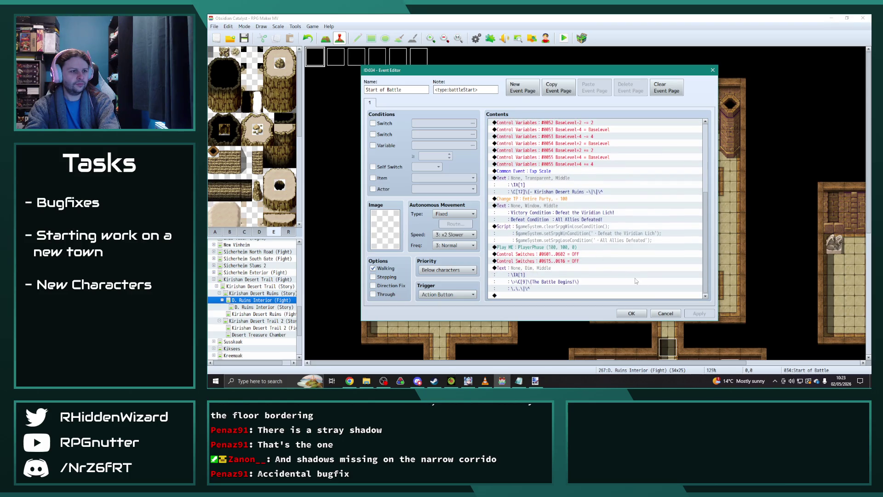
{"action": "left_click", "coordinate": [632, 313]}
- Bring forward the VLC player with the Nature Ambience track, then return to the map editor
{"action": "scroll", "coordinate": [613, 257], "scroll_direction": "down", "scroll_amount": 5}
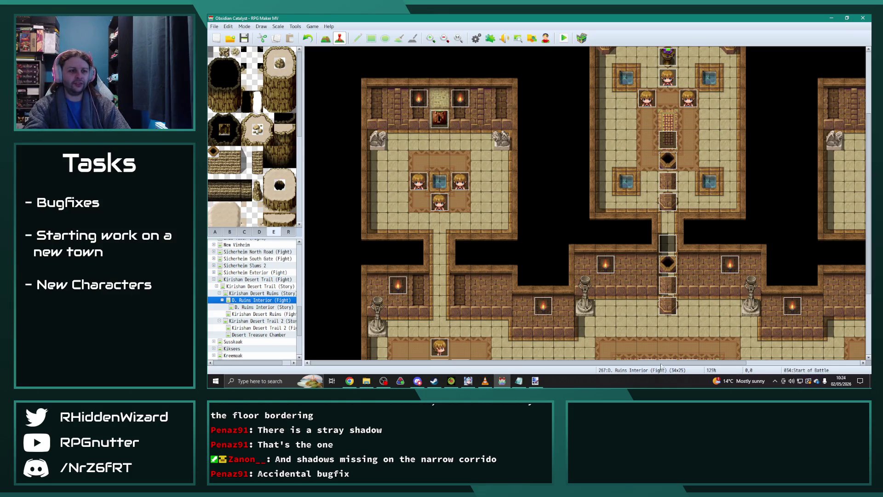
{"action": "left_click", "coordinate": [676, 364]}
{"action": "left_click_drag", "start_coordinate": [680, 369], "coordinate": [708, 363]}
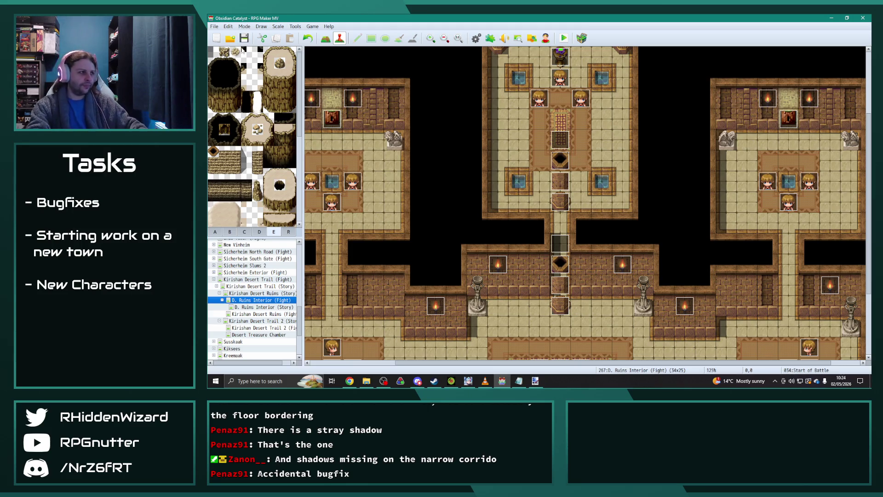
{"action": "left_click", "coordinate": [483, 381]}
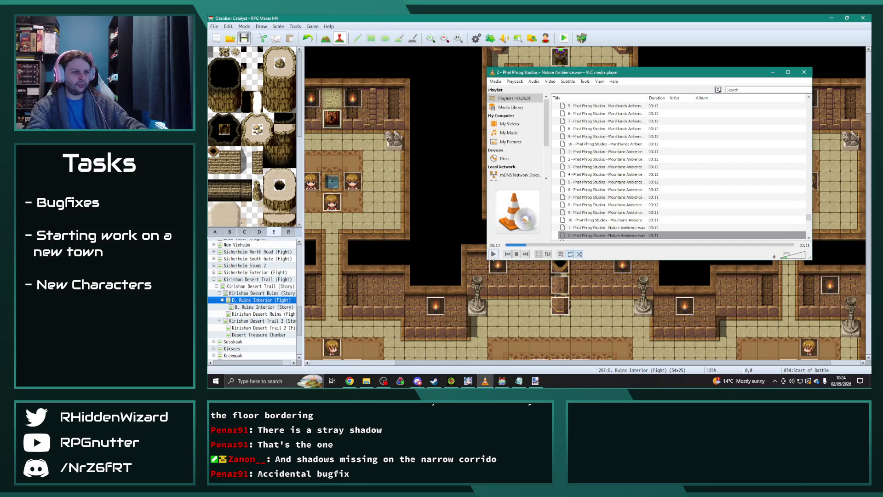
{"action": "left_click", "coordinate": [542, 18]}
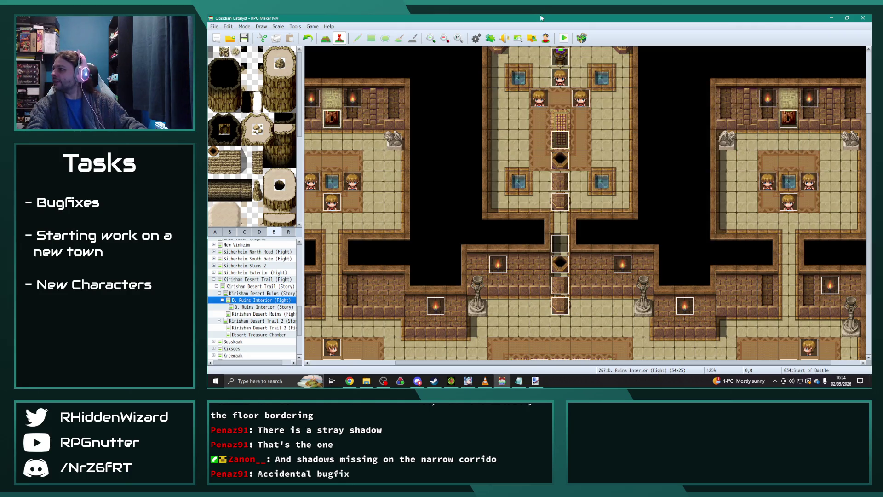
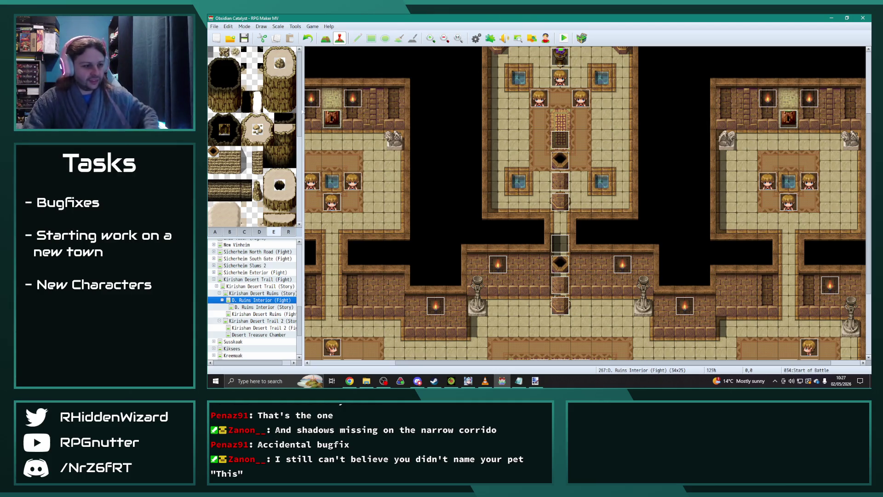
- Launch GIMP 2.10.30 from the Windows search
{"action": "left_click", "coordinate": [262, 376]}
{"action": "type", "text": "gimp"}
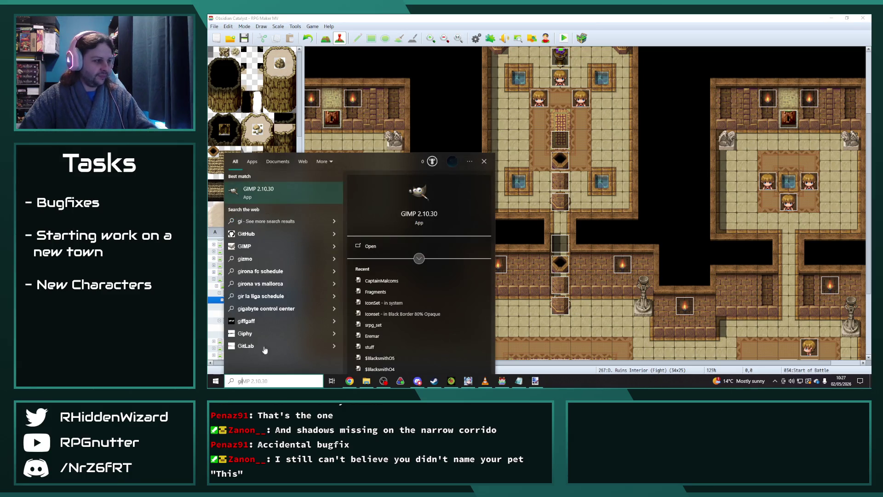
{"action": "key", "text": "Return"}
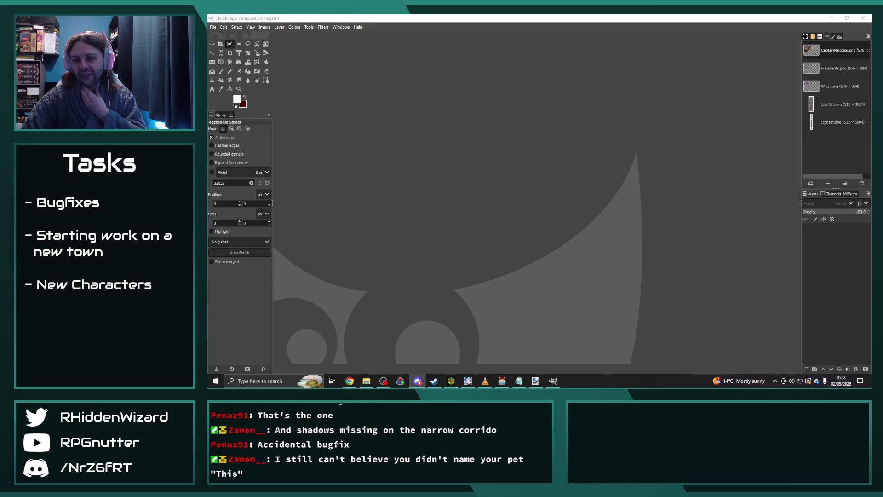
- Open IconSet.png from GIMP's recent files list
{"action": "left_click", "coordinate": [290, 20]}
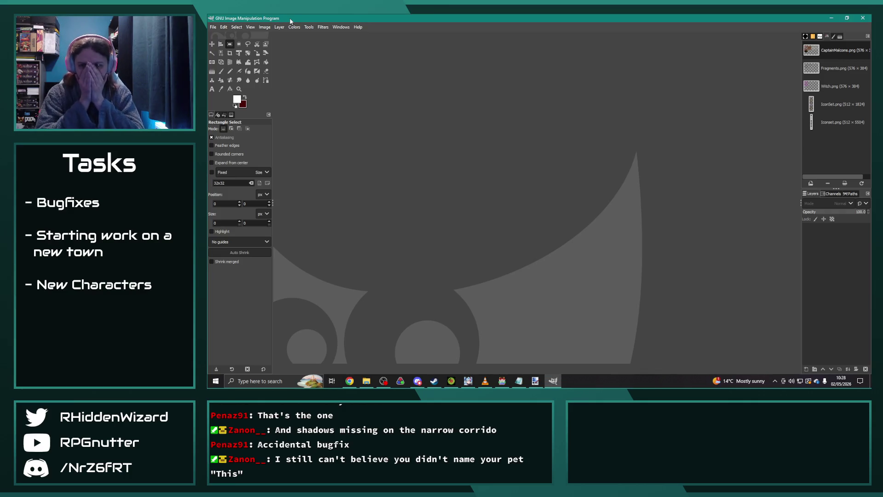
{"action": "left_click", "coordinate": [213, 27]}
{"action": "mouse_move", "coordinate": [248, 80]}
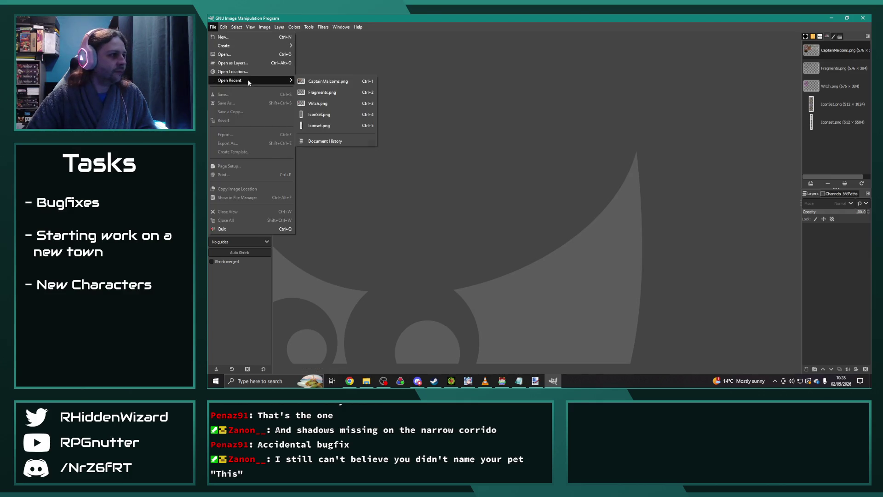
{"action": "left_click", "coordinate": [325, 116]}
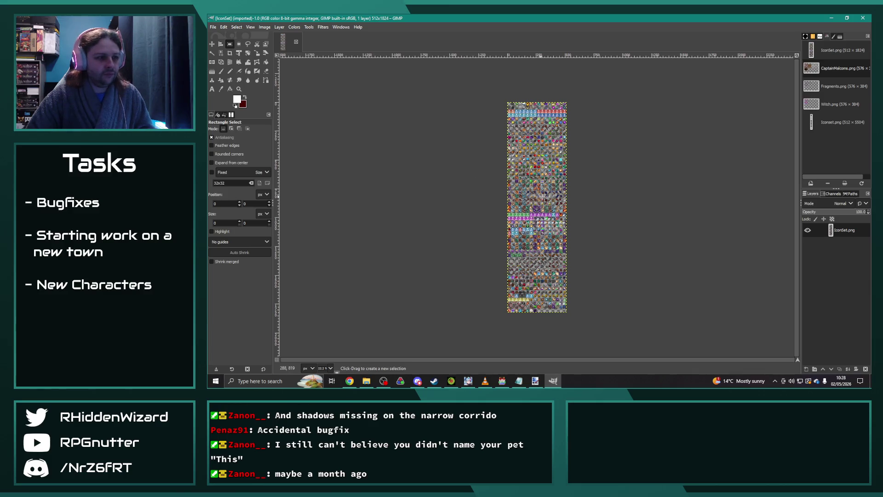
- Zoom the canvas to 300% on the bottom icon rows and their empty slots
{"action": "scroll", "coordinate": [538, 199], "scroll_direction": "up", "scroll_amount": 4, "text": "ctrl"}
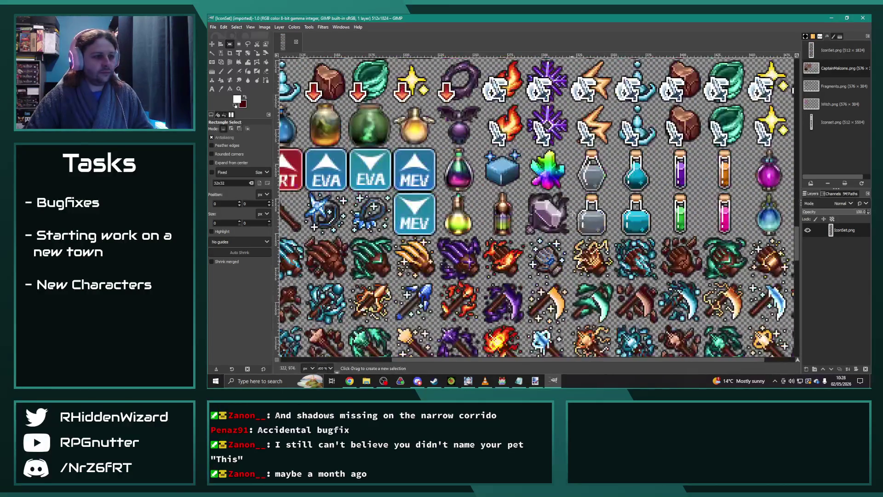
{"action": "scroll", "coordinate": [576, 224], "scroll_direction": "down", "scroll_amount": 1, "text": "ctrl"}
{"action": "scroll", "coordinate": [570, 269], "scroll_direction": "up", "scroll_amount": 3, "text": "ctrl"}
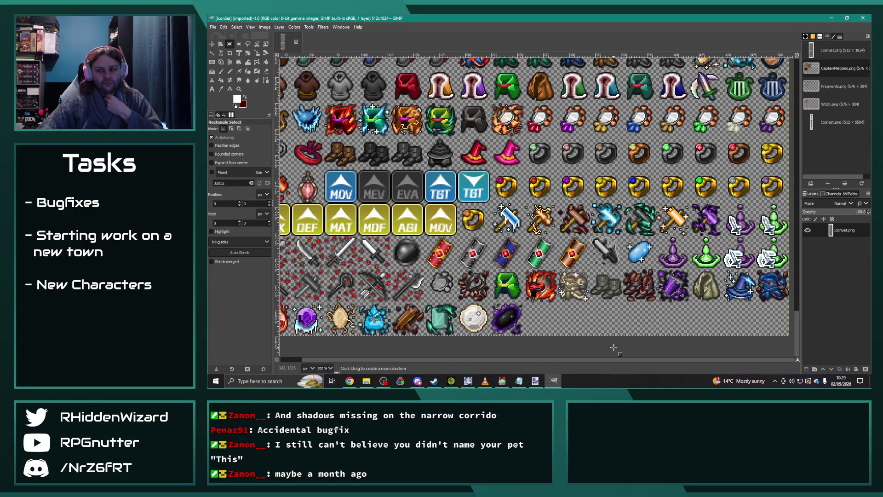
- Configure the image grid, then turn on Snap to Grid and Show Grid
{"action": "left_click", "coordinate": [265, 27]}
{"action": "left_click", "coordinate": [283, 221]}
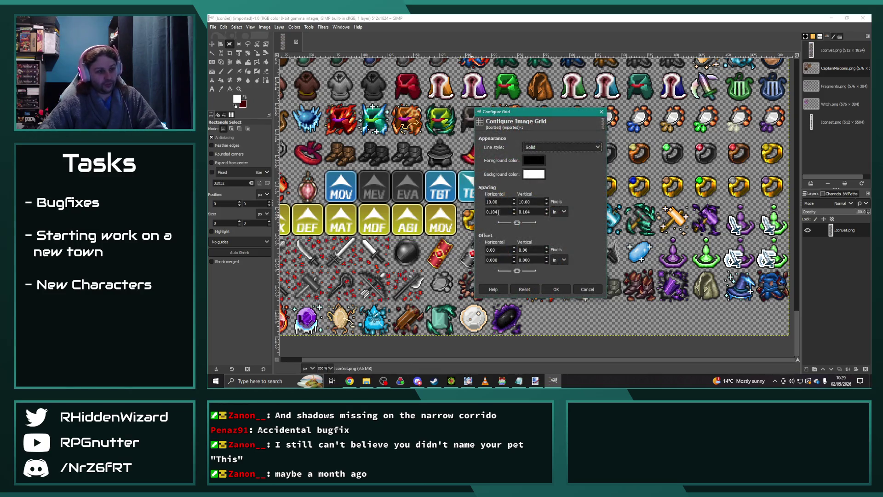
{"action": "left_click", "coordinate": [556, 289]}
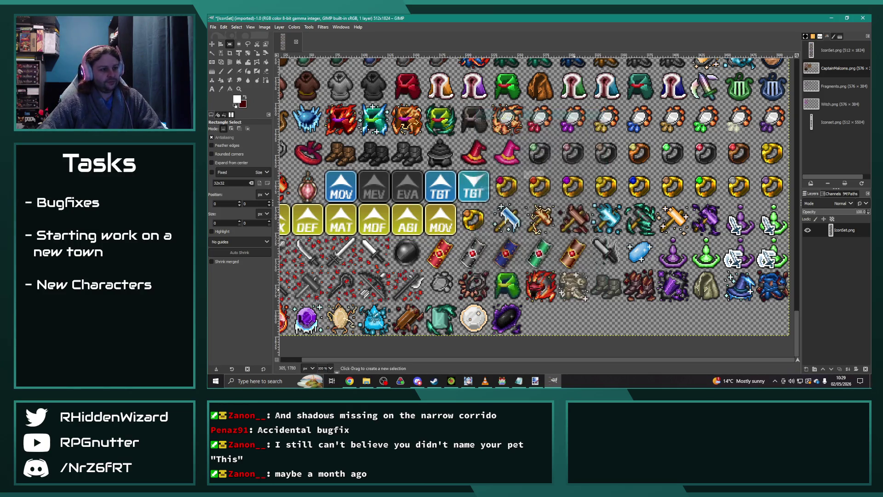
{"action": "left_click", "coordinate": [250, 27]}
{"action": "left_click", "coordinate": [280, 215]}
{"action": "left_click", "coordinate": [250, 27]}
{"action": "left_click", "coordinate": [269, 185]}
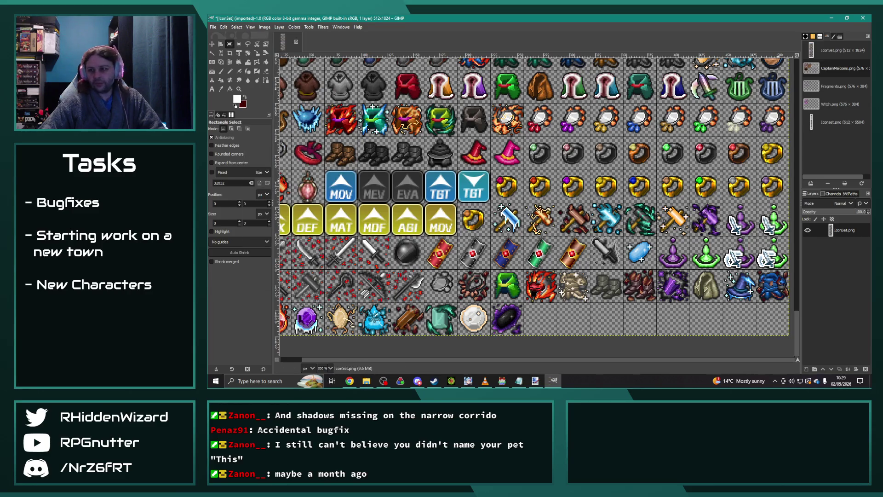
- Paste the shield icon into the empty slot after the black orb and anchor it
{"action": "key", "text": "alt+Tab"}
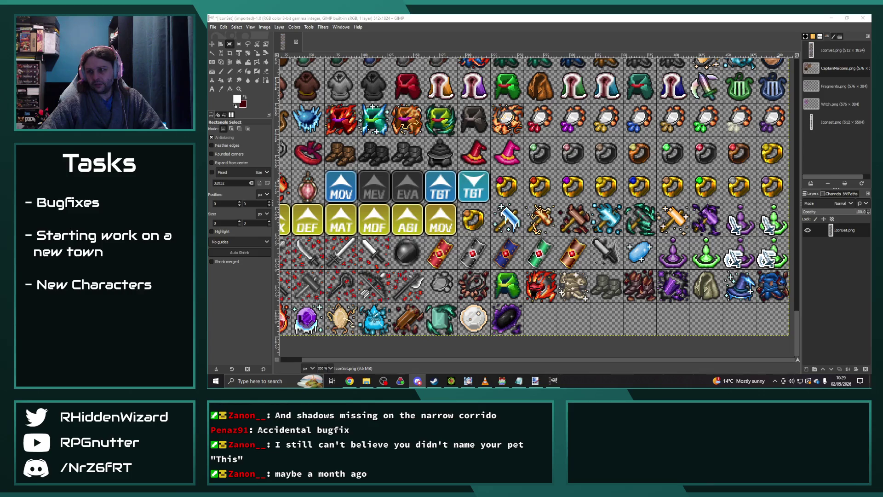
{"action": "mouse_move", "coordinate": [563, 321]}
{"action": "left_mouse_down"}
{"action": "mouse_move", "coordinate": [533, 314]}
{"action": "mouse_move", "coordinate": [549, 325]}
{"action": "left_mouse_up"}
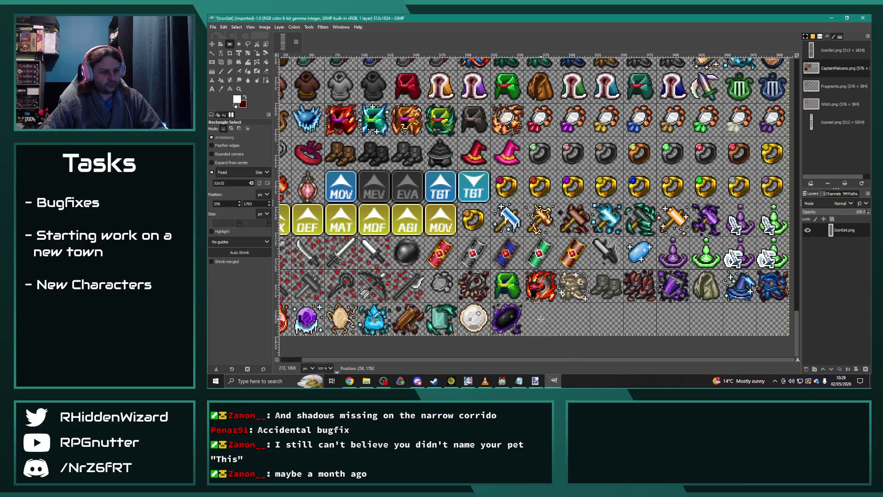
{"action": "key", "text": "ctrl+v"}
{"action": "left_click", "coordinate": [589, 318]}
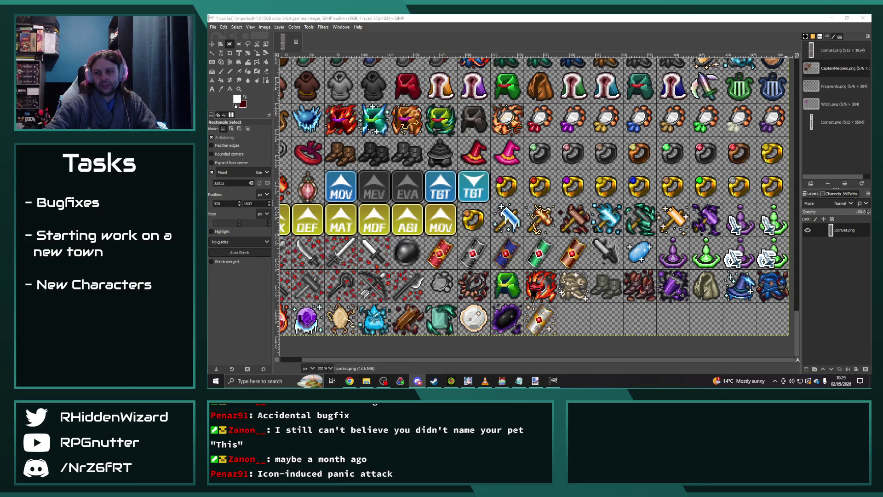
- Overwrite IconSet.png with the updated icon sheet
{"action": "left_click", "coordinate": [213, 27]}
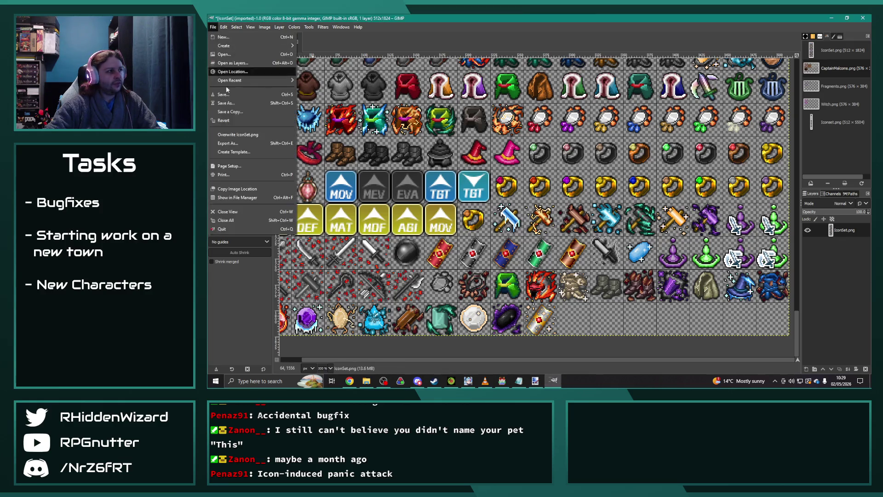
{"action": "left_click", "coordinate": [233, 136]}
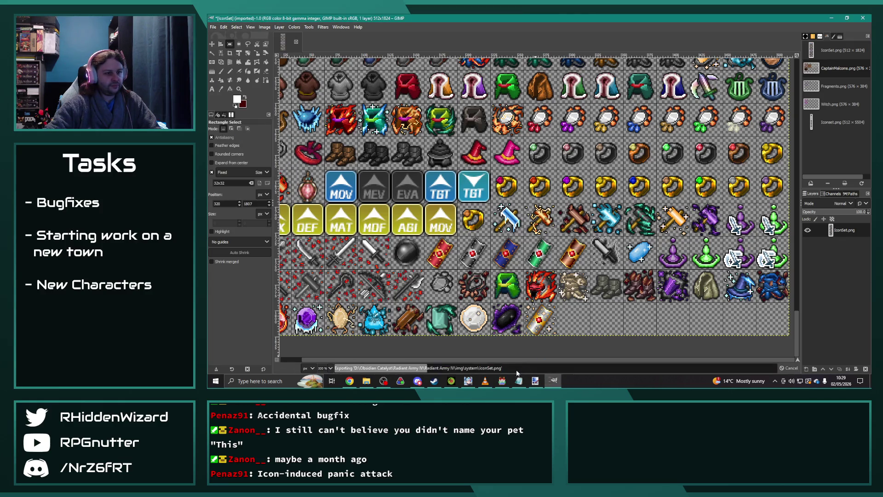
{"action": "left_click", "coordinate": [503, 382]}
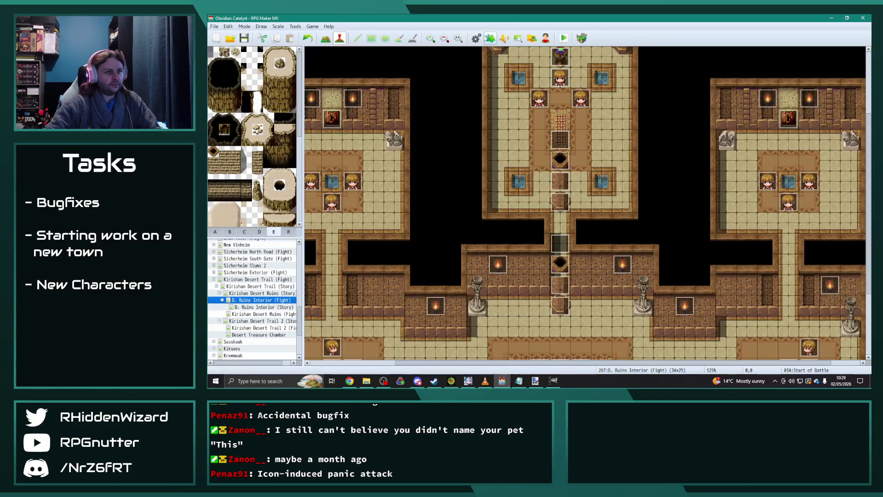
- In the Database Armors tab, set Glittering Greatshield's icon to the new shield, 904
{"action": "key", "text": "F9"}
{"action": "left_click", "coordinate": [362, 140]}
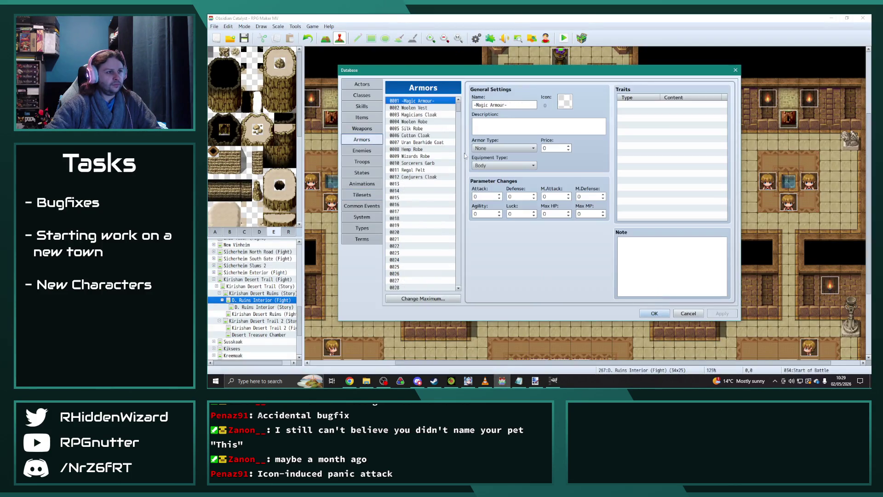
{"action": "left_click_drag", "start_coordinate": [458, 107], "coordinate": [466, 181]}
{"action": "left_click", "coordinate": [437, 137]}
{"action": "double_click", "coordinate": [565, 101]}
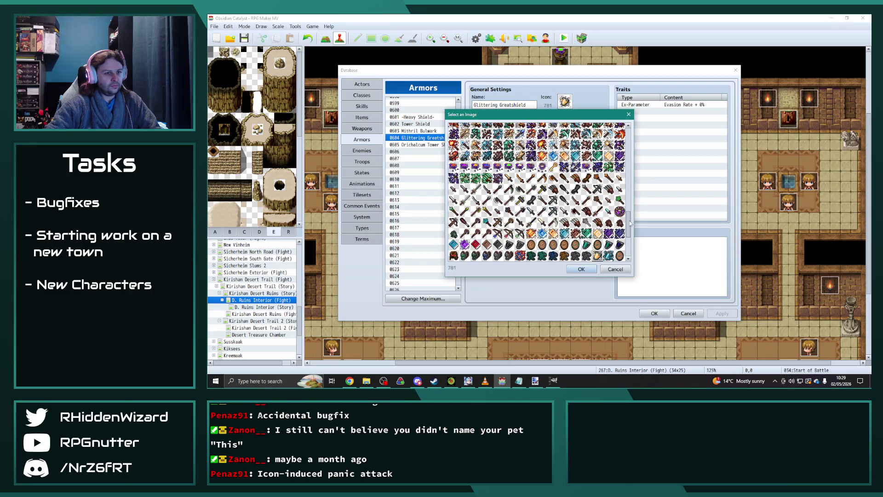
{"action": "left_click_drag", "start_coordinate": [630, 222], "coordinate": [632, 256]}
{"action": "left_click", "coordinate": [542, 255]}
{"action": "left_click", "coordinate": [581, 269]}
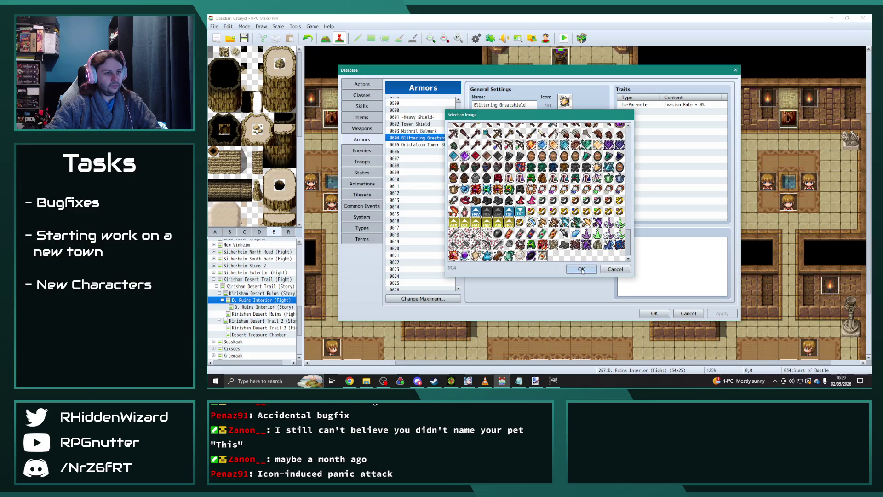
- Apply the armor change and close the Database with OK
{"action": "left_click", "coordinate": [720, 315]}
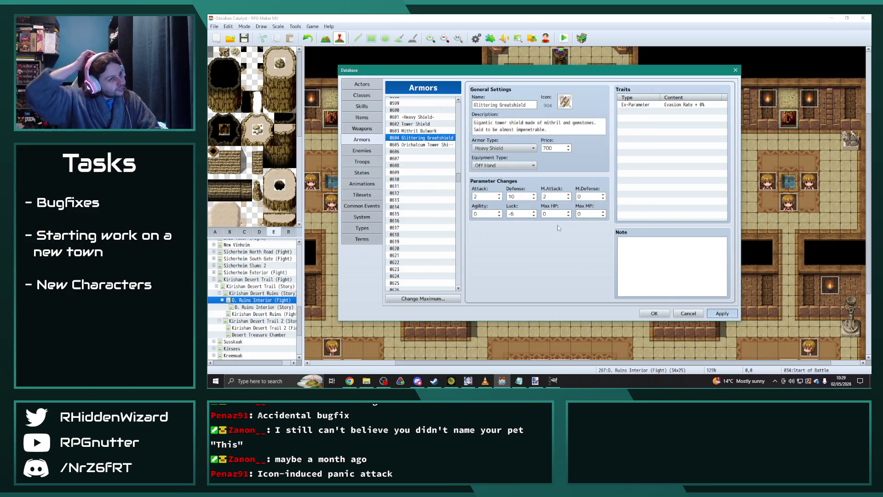
{"action": "key", "text": "space"}
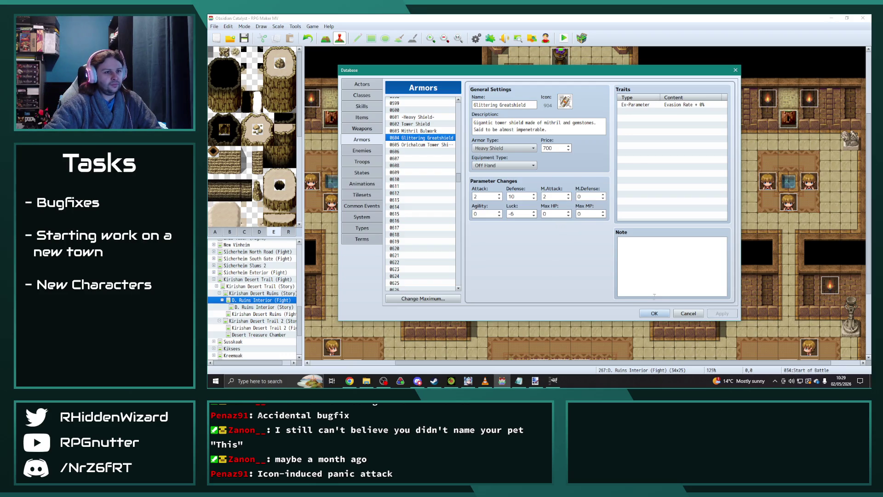
{"action": "left_click", "coordinate": [654, 313]}
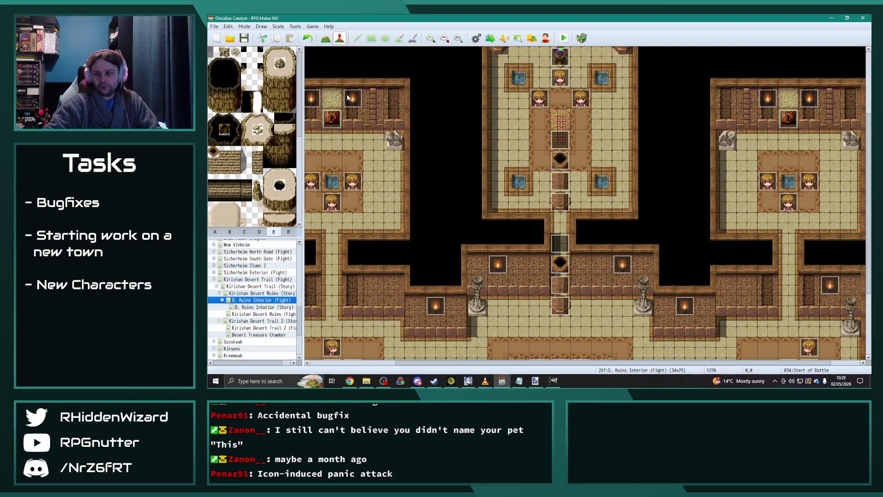
{"action": "key", "text": "super+e"}
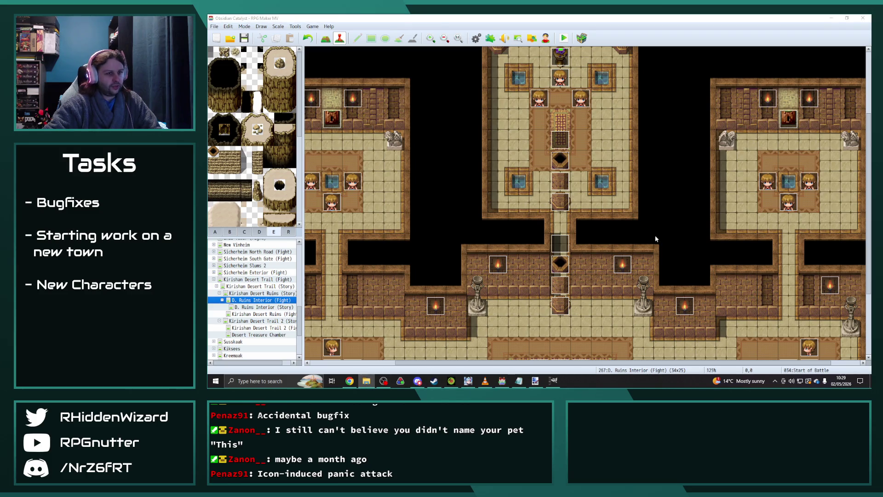
- Rename ActSeqFastForward in img/system to ActSeqFastForward_OLD
{"action": "left_click_drag", "start_coordinate": [481, 57], "coordinate": [456, 46]}
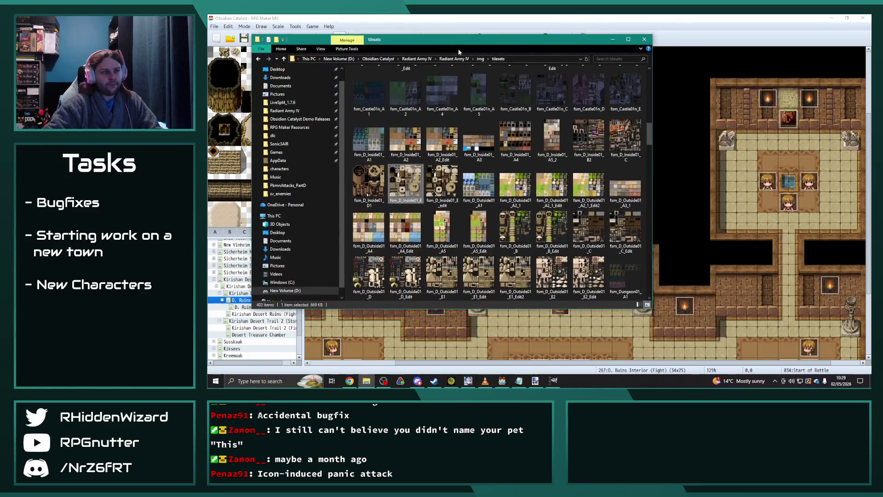
{"action": "left_click", "coordinate": [480, 59]}
{"action": "double_click", "coordinate": [455, 153]}
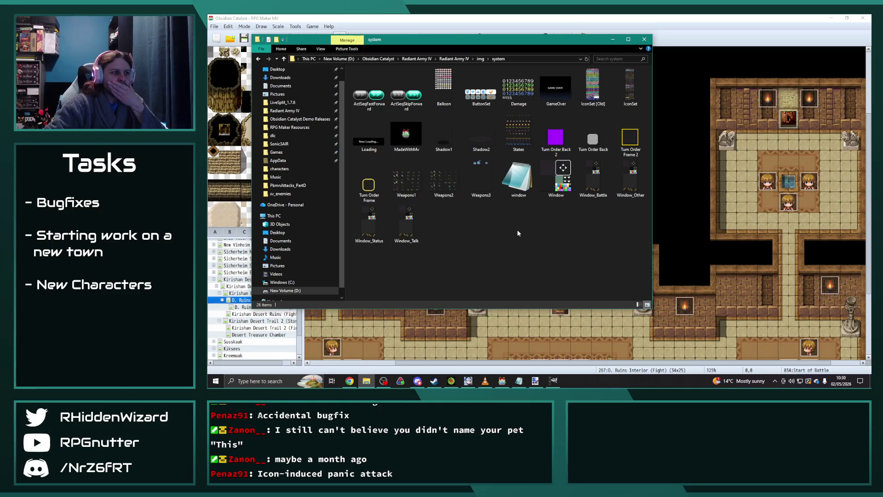
{"action": "right_click", "coordinate": [370, 95]}
{"action": "left_click", "coordinate": [399, 307]}
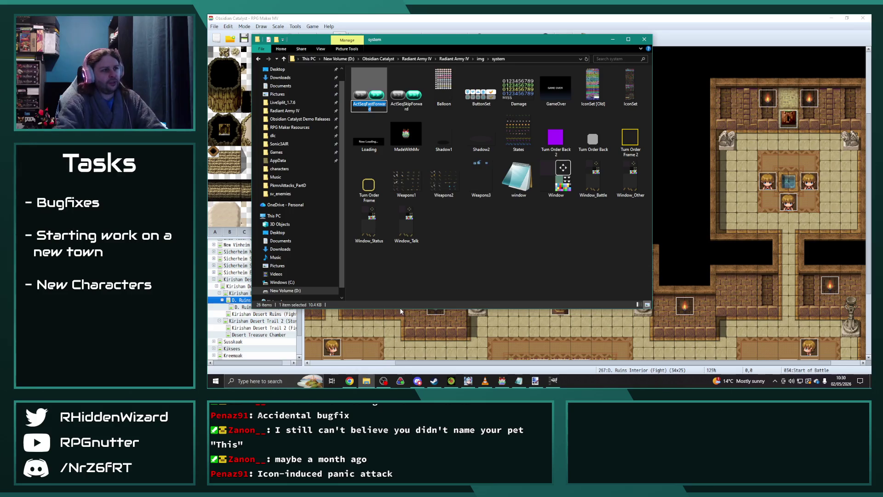
{"action": "type", "text": "_OLD"}
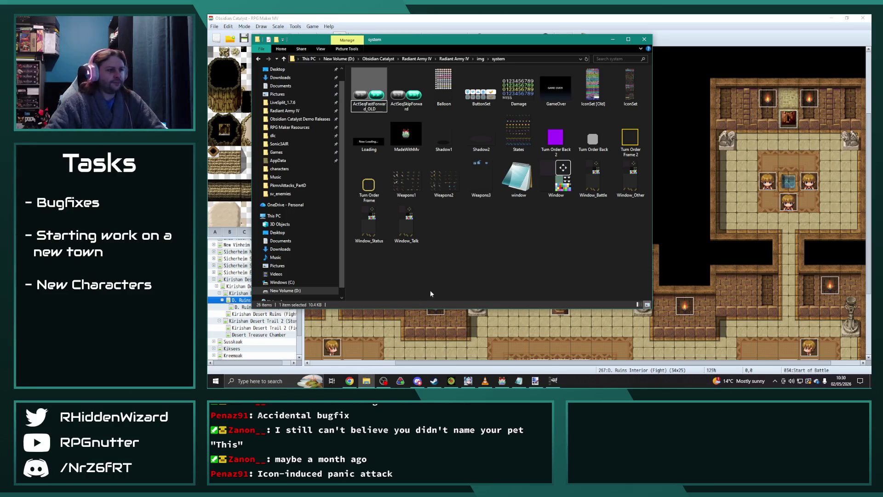
{"action": "key", "text": "Return"}
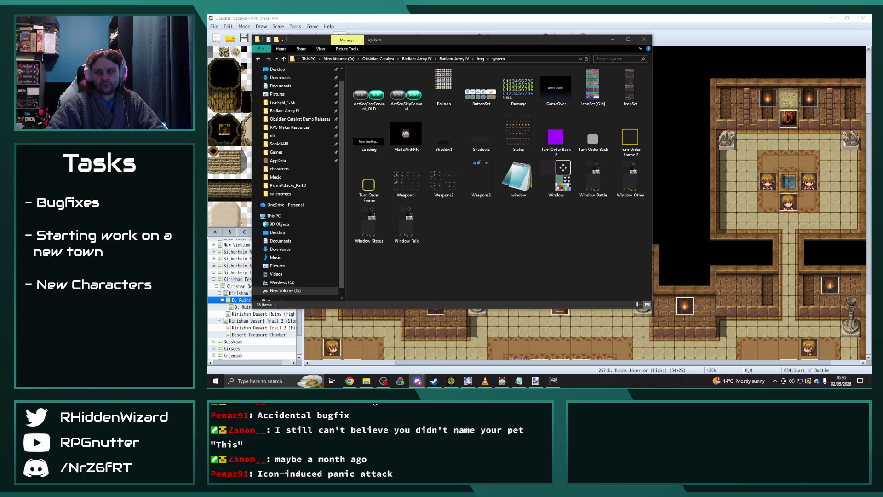
- Dismiss the save dialog and return to the RPG Maker MV ruins map
{"action": "left_click_drag", "start_coordinate": [849, 52], "coordinate": [596, 60]}
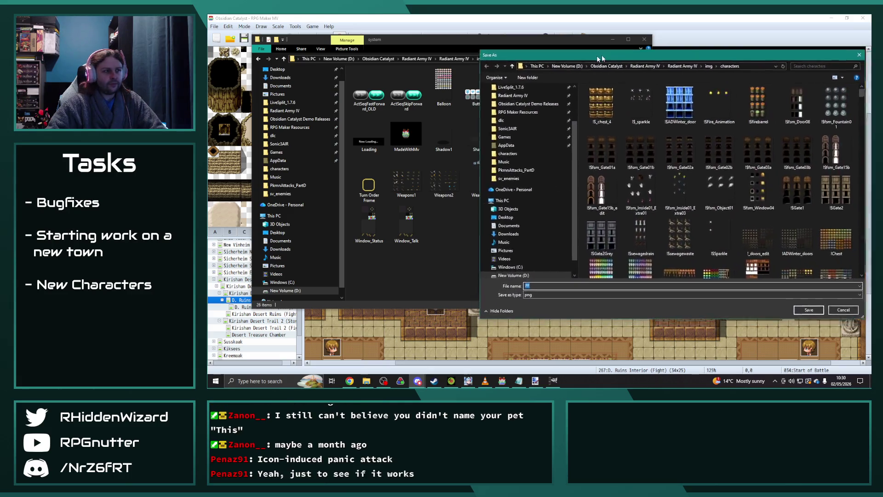
{"action": "key", "text": "Escape"}
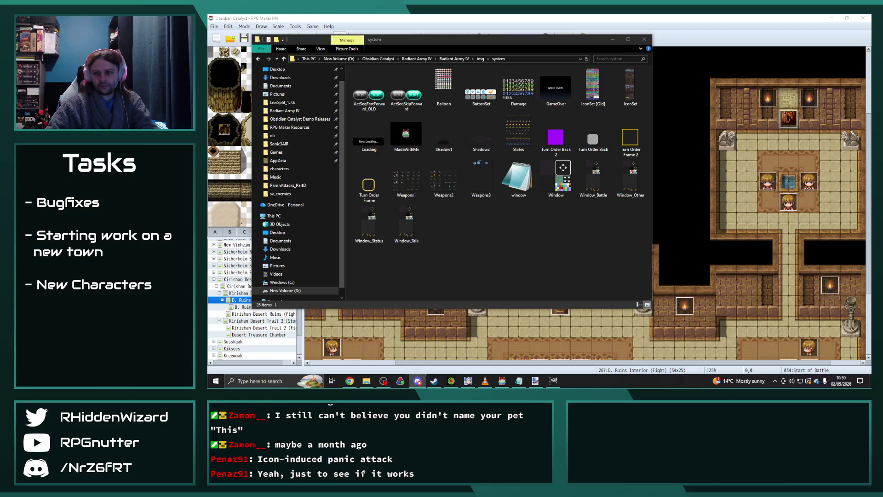
{"action": "left_click", "coordinate": [553, 241]}
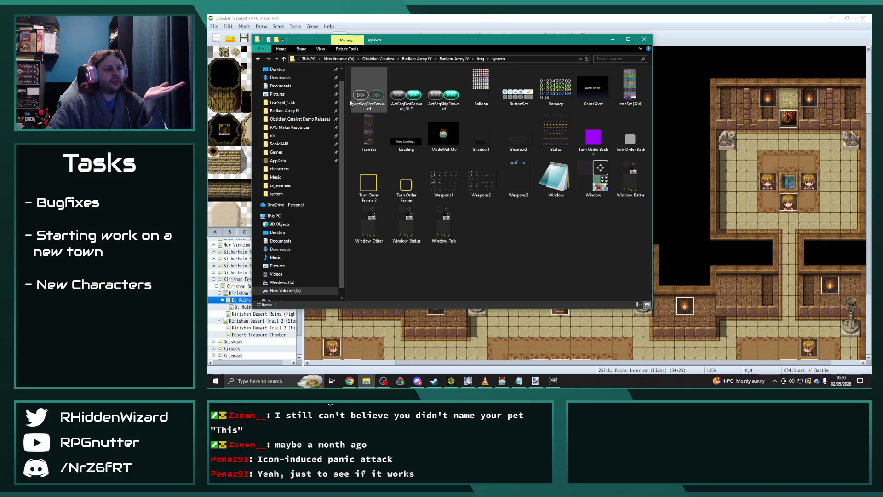
{"action": "left_click", "coordinate": [545, 17]}
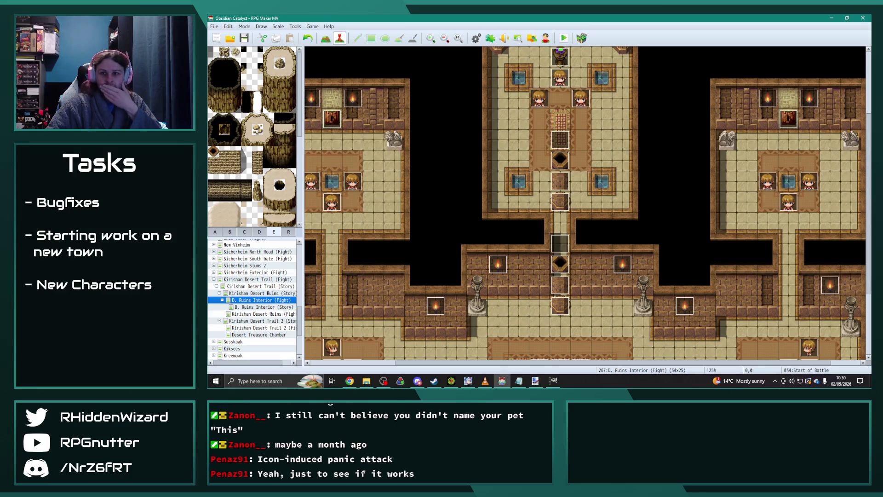
- Zoom the map out, start a confirmed playtest, and maximize the game window
{"action": "key", "text": "alt+Tab"}
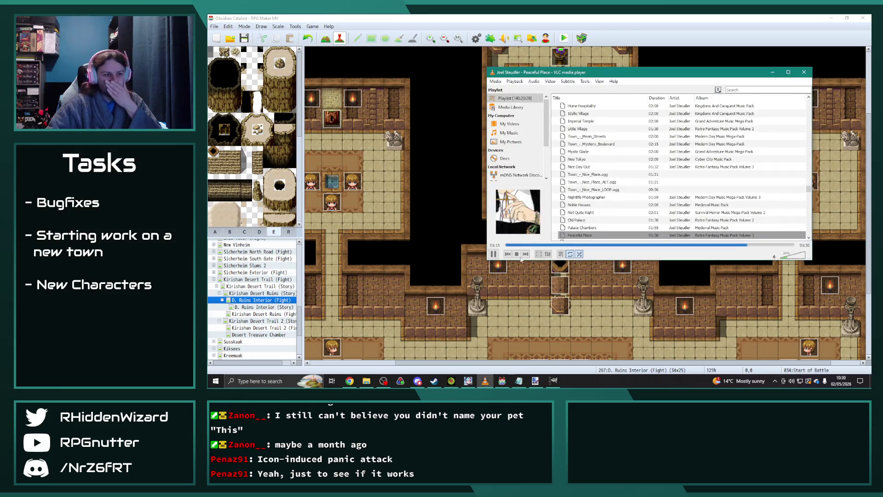
{"action": "key", "text": "alt+Tab"}
{"action": "scroll", "coordinate": [643, 247], "scroll_direction": "down", "scroll_amount": 2}
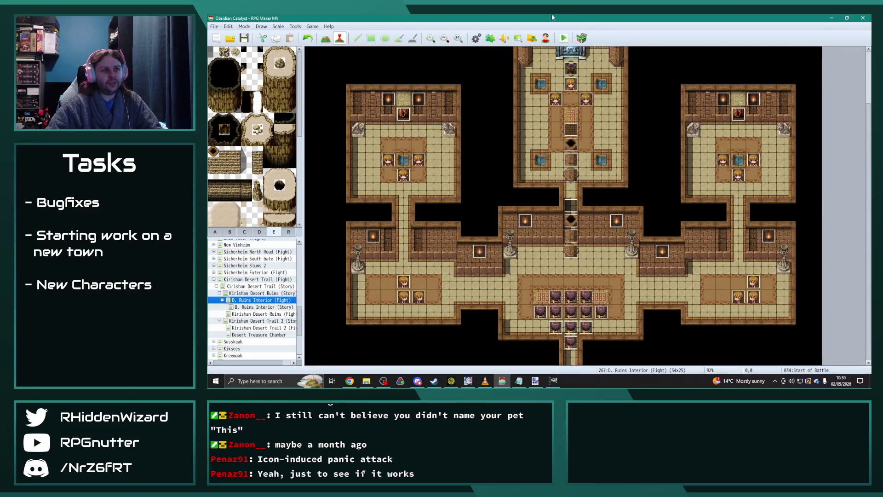
{"action": "left_click", "coordinate": [564, 38]}
{"action": "left_click", "coordinate": [506, 208]}
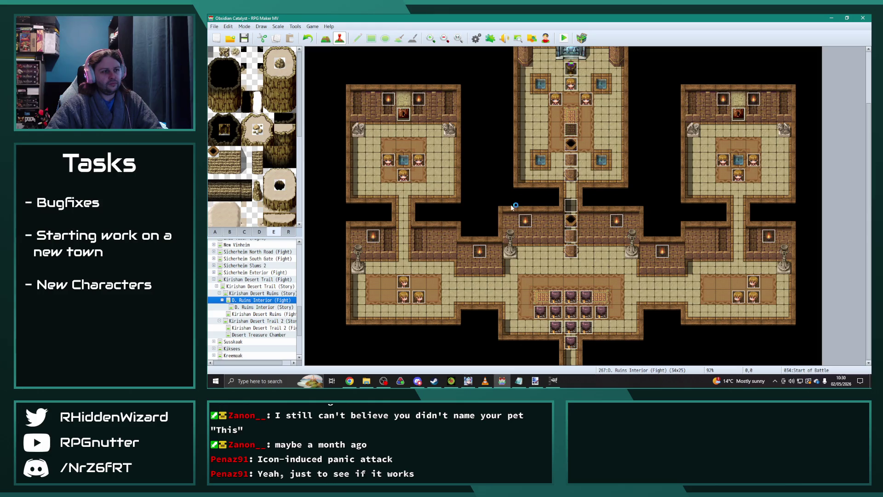
{"action": "left_click", "coordinate": [657, 85]}
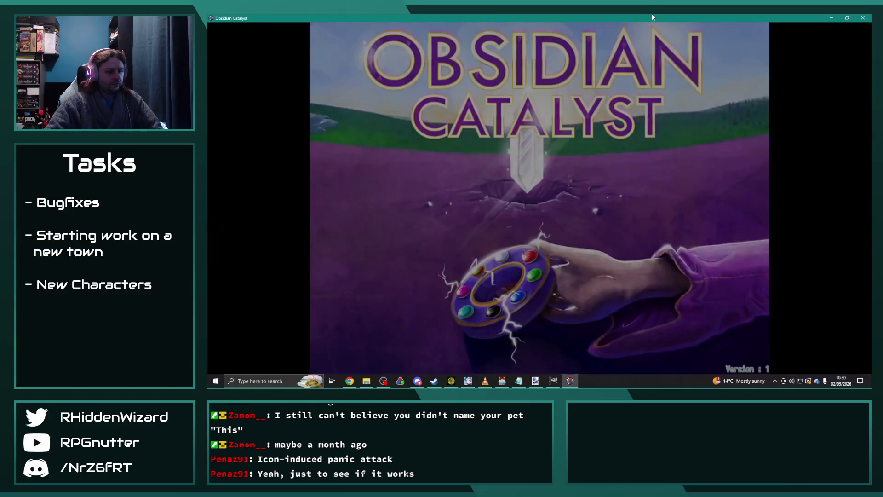
- Load save File 9 and walk into the bedroom to trigger the battle
{"action": "key", "text": "Return"}
{"action": "key", "text": "Down"}
{"action": "key", "text": "Down"}
{"action": "key", "text": "Return"}
{"action": "key", "text": "Return"}
{"action": "key", "text": "Up"}
{"action": "key", "text": "Up"}
{"action": "key", "text": "Up"}
{"action": "key", "text": "Up"}
{"action": "key", "text": "Up"}
{"action": "key", "text": "Right"}
{"action": "key", "text": "Right"}
{"action": "key", "text": "Right"}
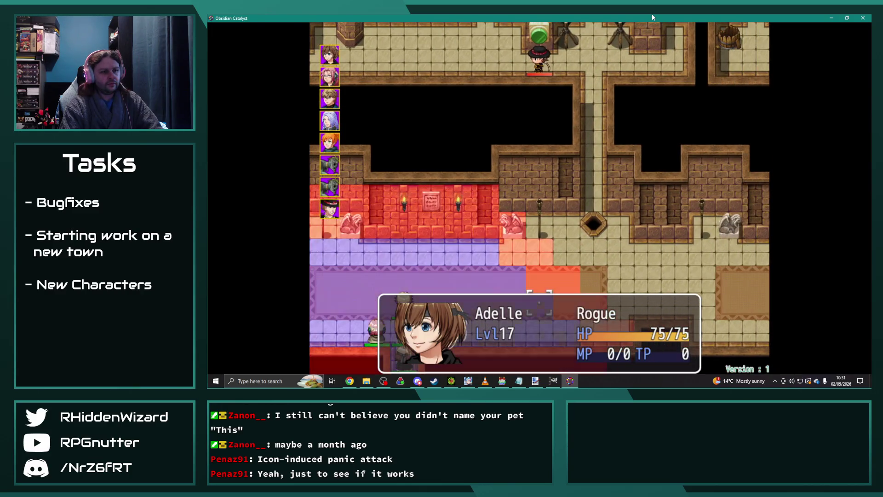
- Have Adelle take the Wait command this turn
{"action": "key", "text": "Return"}
{"action": "key", "text": "Up"}
{"action": "key", "text": "Return"}
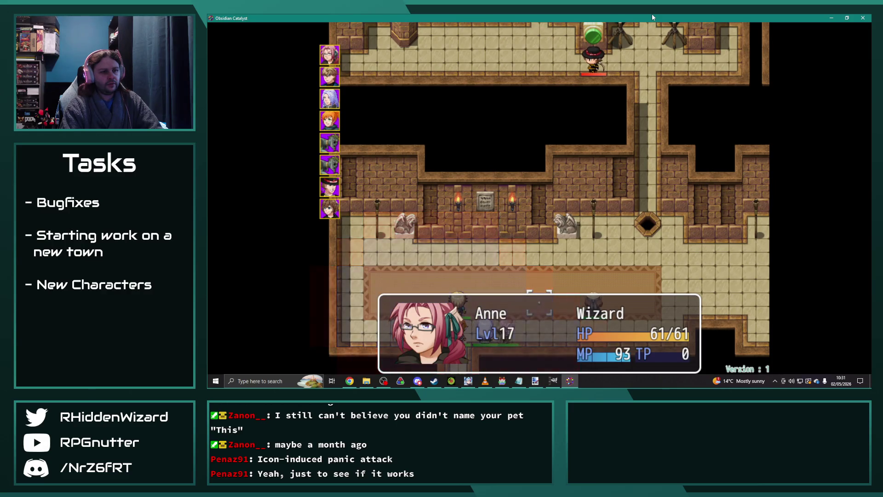
- Browse Anne's Magic and Special skill lists, then have her Wait
{"action": "key", "text": "Return"}
{"action": "key", "text": "Down"}
{"action": "key", "text": "Return"}
{"action": "key", "text": "Down"}
{"action": "key", "text": "Down"}
{"action": "key", "text": "Down"}
{"action": "key", "text": "Right"}
{"action": "key", "text": "Escape"}
{"action": "key", "text": "Down"}
{"action": "key", "text": "Return"}
{"action": "key", "text": "Down"}
{"action": "key", "text": "Down"}
{"action": "key", "text": "Right"}
{"action": "key", "text": "Escape"}
{"action": "key", "text": "Down"}
{"action": "key", "text": "Down"}
{"action": "key", "text": "Down"}
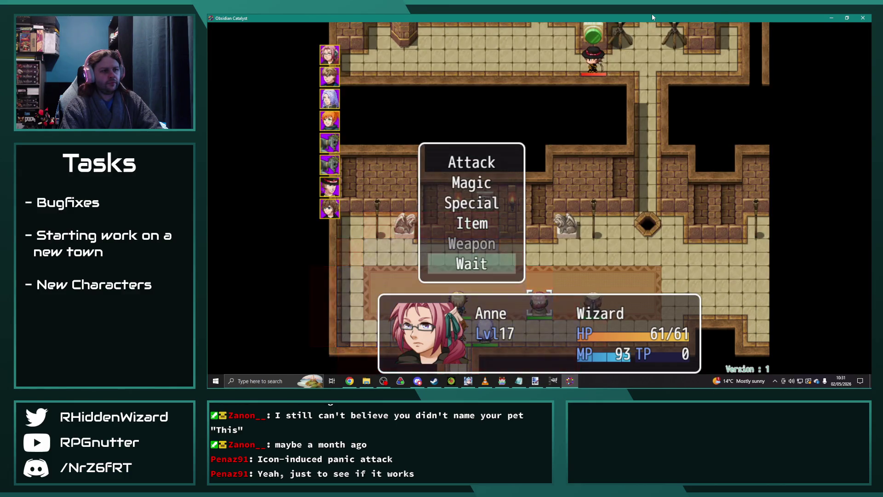
{"action": "key", "text": "Return"}
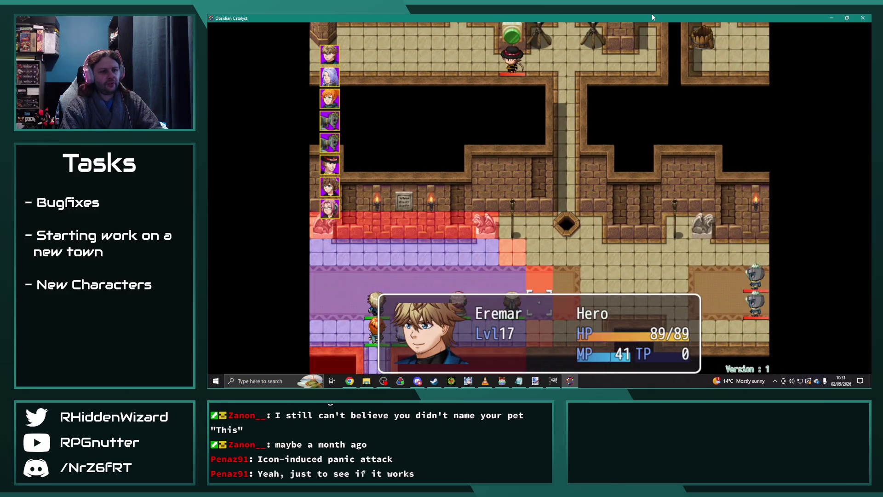